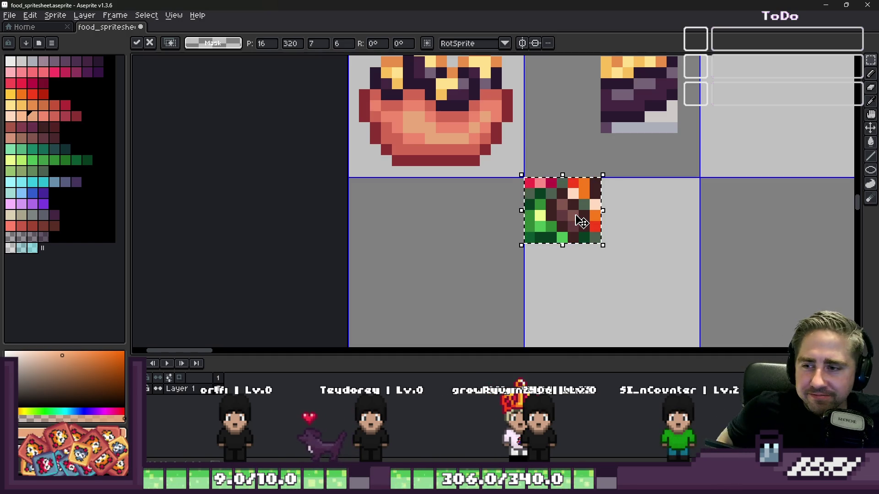
# Step: Drop the swatch tile in place and sample the bowl's red, its salmon, and a palette dark red
pyautogui.click(496, 215)
pyautogui.scroll(-3, 516, 236)
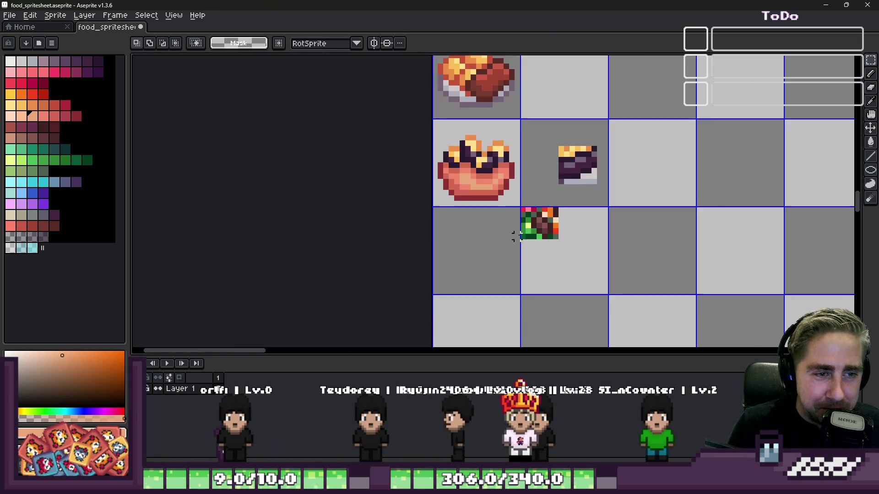
pyautogui.scroll(2, 523, 201)
pyautogui.scroll(-2, 373, 163)
pyautogui.scroll(3, 486, 251)
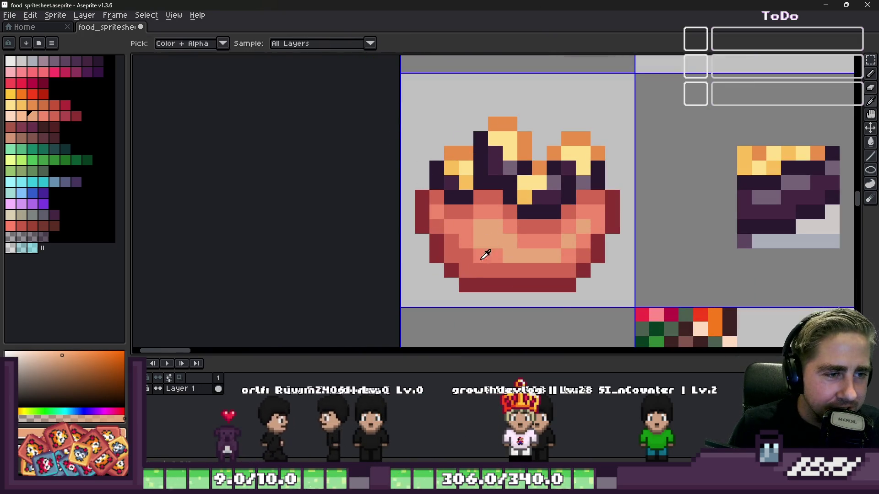
pyautogui.keyDown('alt'); pyautogui.click(476, 258); pyautogui.keyUp('alt')
pyautogui.scroll(2, 484, 199)
pyautogui.click(377, 217)
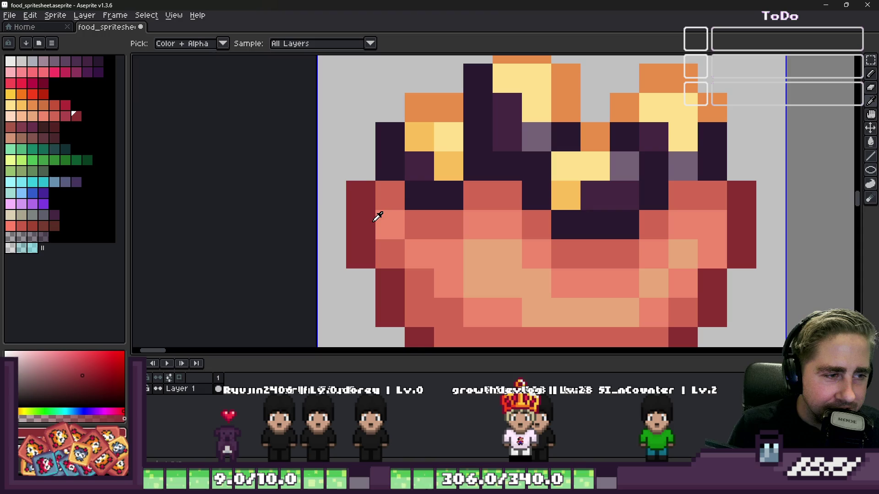
pyautogui.click(59, 129)
pyautogui.scroll(-2, 450, 149)
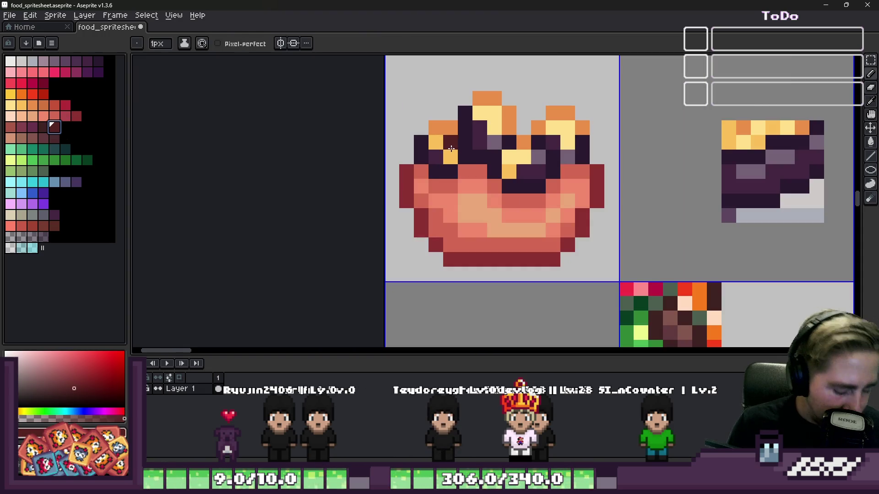
# Step: Limit painting to the bowl's cell and paint dark red pixels along its left rim
pyautogui.press('w')
pyautogui.hotkey('ctrl', 'a')
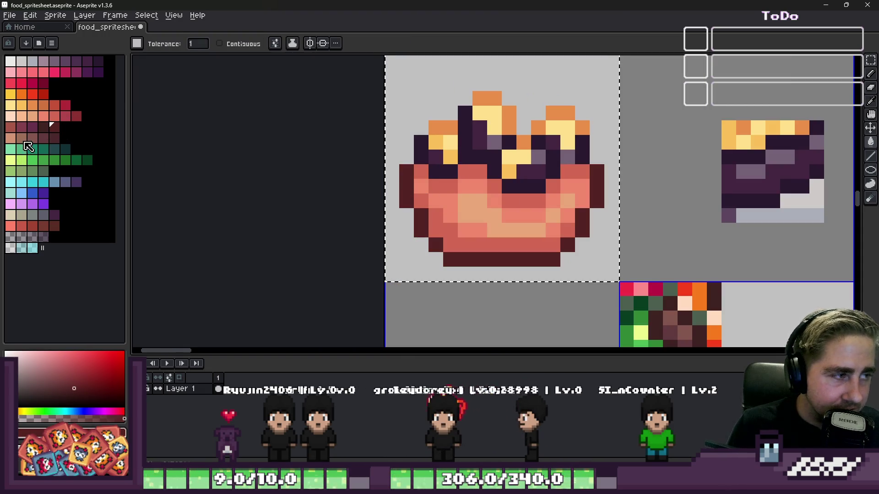
pyautogui.click(76, 115)
pyautogui.press('b')
pyautogui.scroll(2, 430, 187)
pyautogui.moveTo(412, 156)
pyautogui.mouseDown()
pyautogui.moveTo(458, 183)
pyautogui.moveTo(512, 151)
pyautogui.moveTo(551, 188)
pyautogui.moveTo(618, 214)
pyautogui.moveTo(697, 178)
pyautogui.moveTo(696, 151)
pyautogui.mouseUp()
# Step: Darken the inner bowl pixels and a line toward the right rim with a mid red sampled from the bowl
pyautogui.press('i')
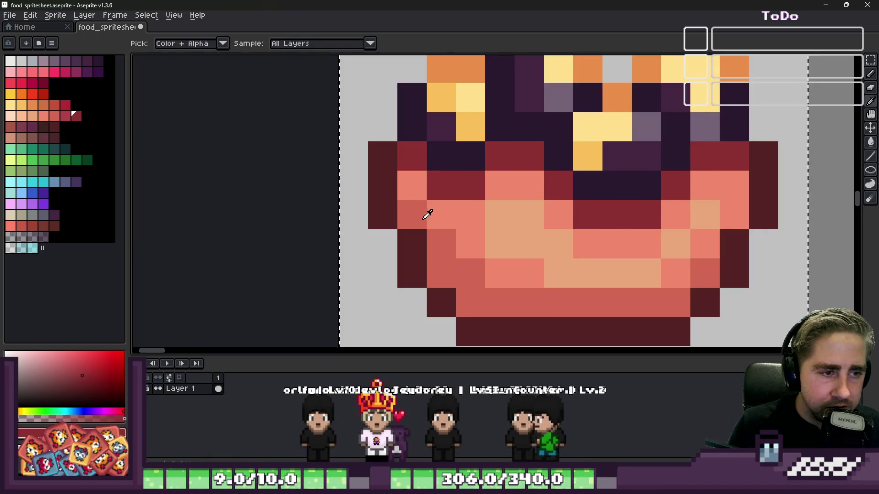
pyautogui.click(427, 215)
pyautogui.press('b')
pyautogui.moveTo(414, 186)
pyautogui.mouseDown()
pyautogui.moveTo(449, 202)
pyautogui.moveTo(494, 182)
pyautogui.mouseUp()
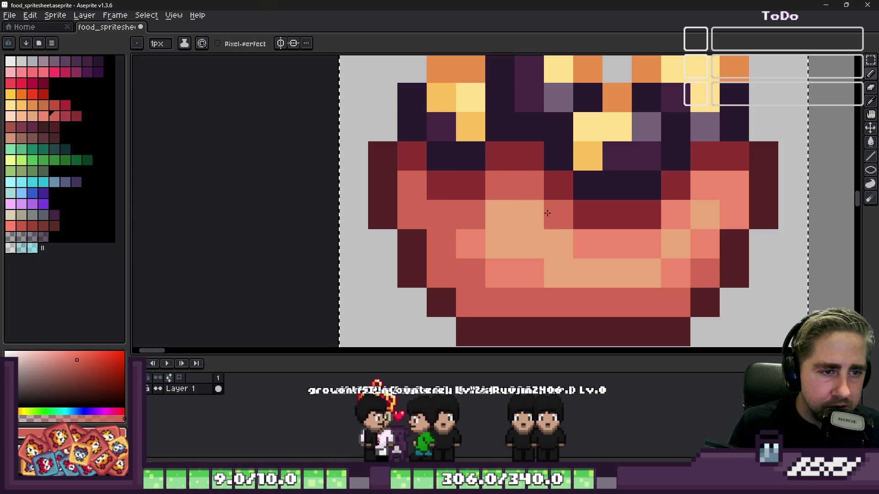
pyautogui.moveTo(547, 214)
pyautogui.mouseDown()
pyautogui.moveTo(585, 243)
pyautogui.moveTo(655, 235)
pyautogui.moveTo(705, 185)
pyautogui.moveTo(731, 180)
pyautogui.mouseUp()
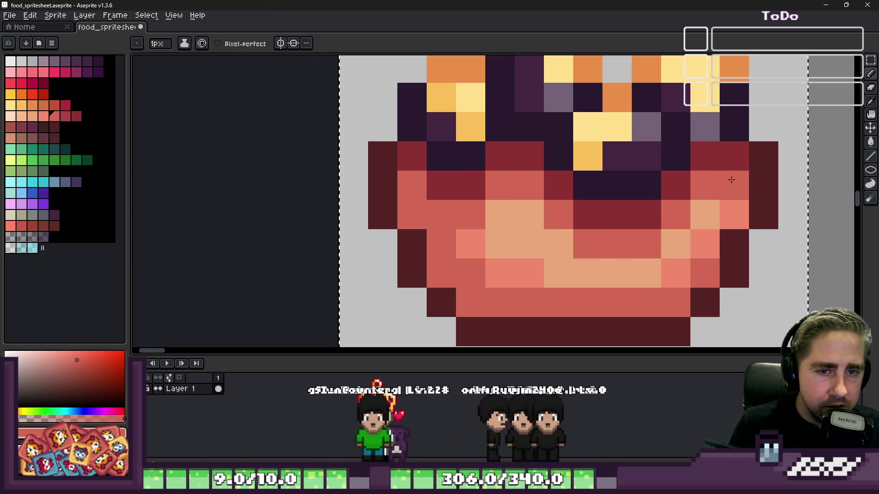
pyautogui.scroll(-4, 731, 180)
pyautogui.scroll(2, 523, 183)
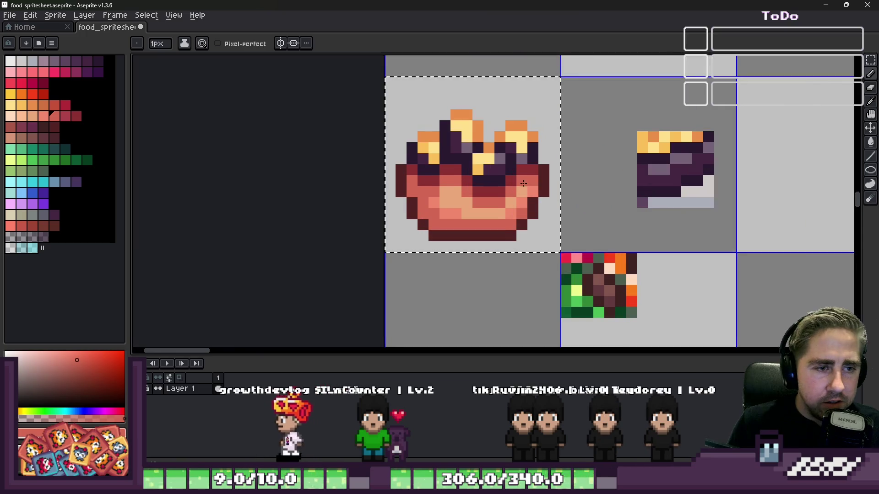
pyautogui.scroll(-1, 523, 183)
pyautogui.scroll(2, 432, 181)
pyautogui.scroll(-2, 432, 182)
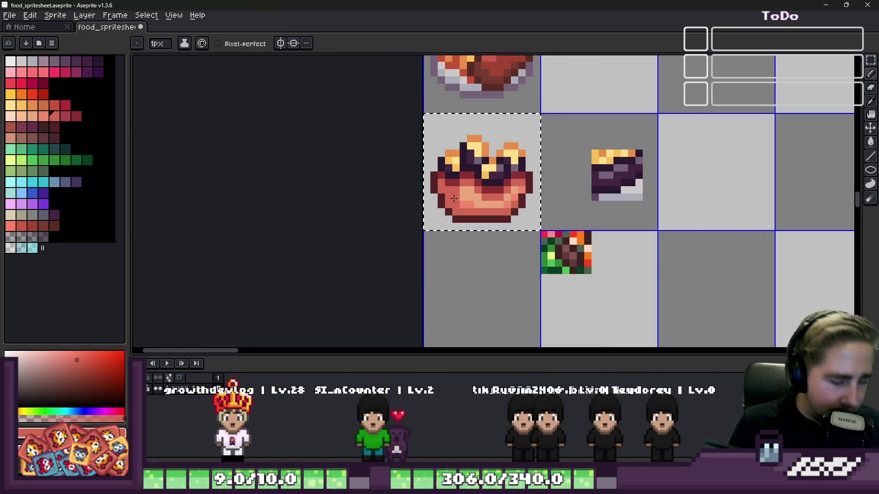
# Step: Sample a green and a dark green from the swatch tile
pyautogui.press('i')
pyautogui.scroll(2, 521, 234)
pyautogui.click(583, 305)
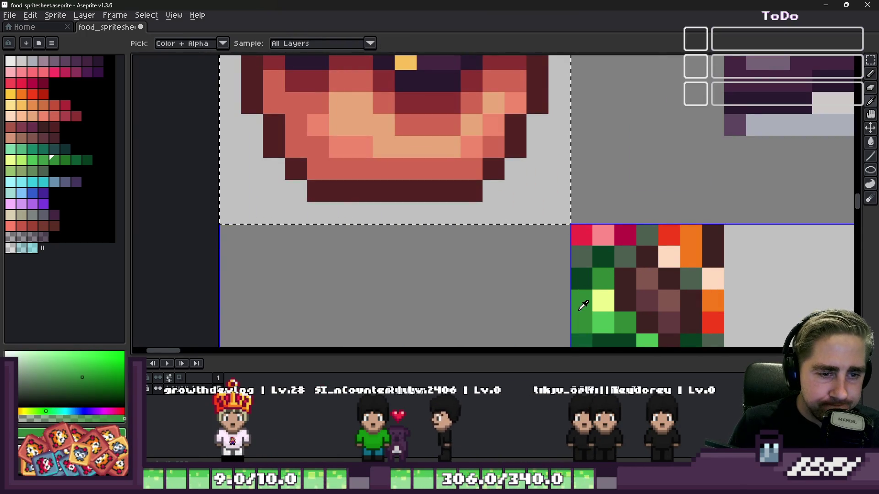
pyautogui.scroll(-2, 502, 174)
pyautogui.scroll(3, 605, 198)
pyautogui.click(604, 198)
# Step: Dot a dark green garnish outline at the top, left, right and bottom, undoing one misplaced pixel
pyautogui.press('b')
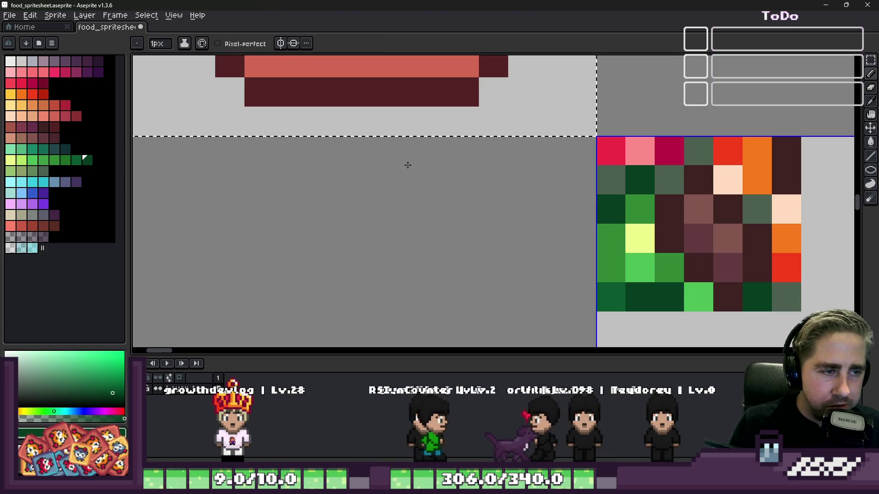
pyautogui.click(376, 180)
pyautogui.hotkey('ctrl', 'z')
pyautogui.press('v')
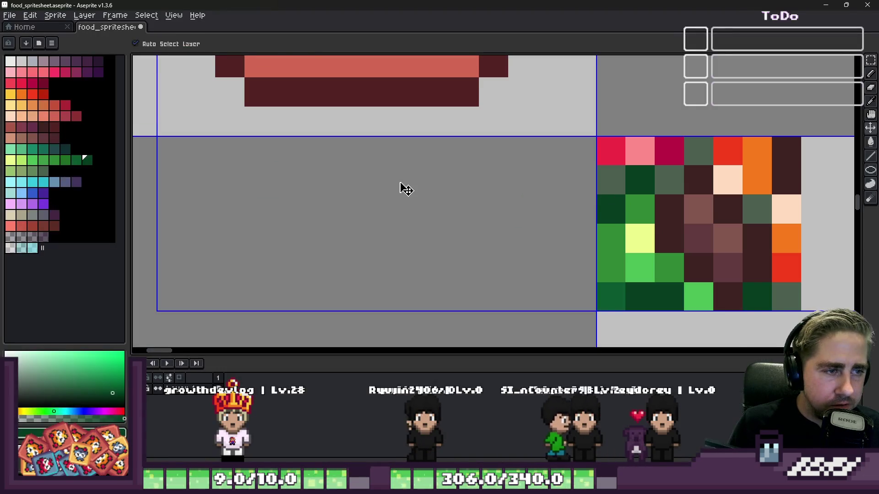
pyautogui.press('b')
pyautogui.click(435, 210)
pyautogui.click(405, 180)
pyautogui.click(377, 209)
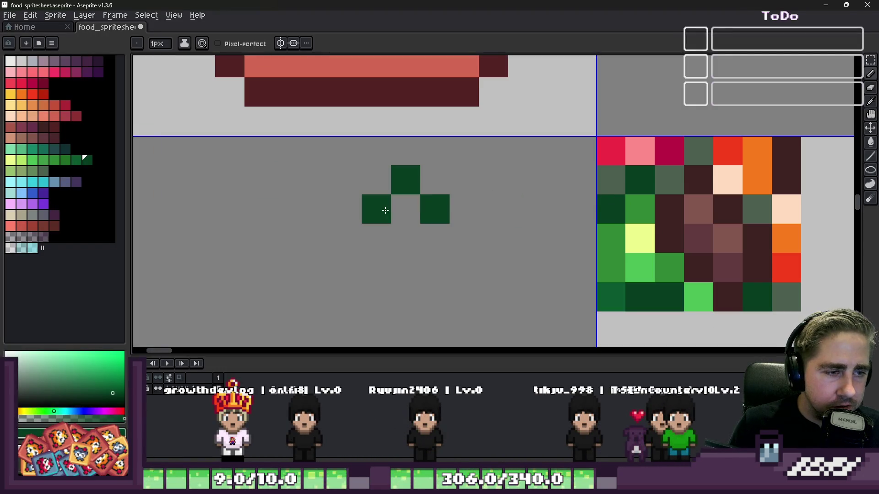
pyautogui.click(445, 275)
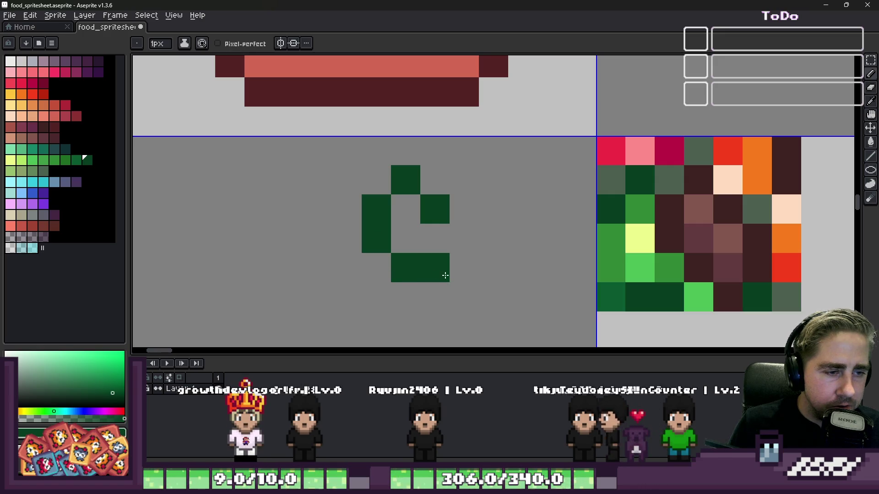
# Step: Fill the garnish with a pale yellow highlight plus light and medium green pixels from the swatch
pyautogui.keyDown('alt'); pyautogui.click(647, 232); pyautogui.keyUp('alt')
pyautogui.click(406, 210)
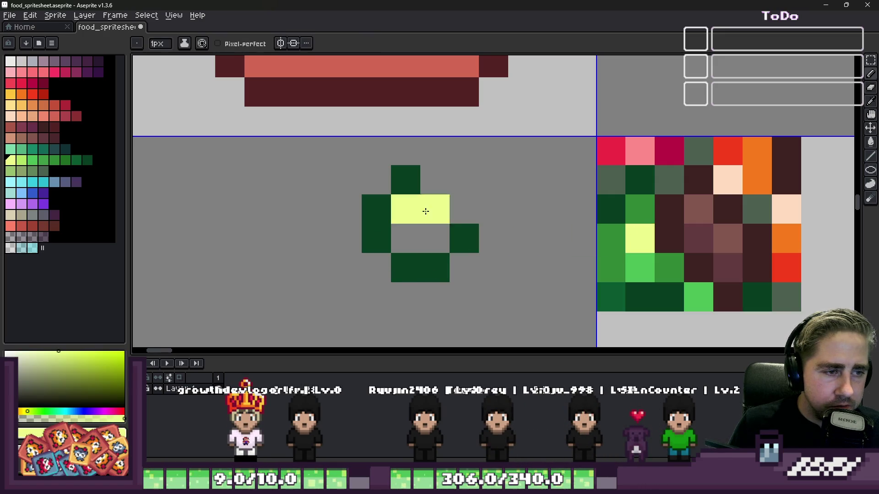
pyautogui.keyDown('alt'); pyautogui.click(644, 267); pyautogui.keyUp('alt')
pyautogui.click(435, 238)
pyautogui.keyDown('alt'); pyautogui.click(660, 269); pyautogui.keyUp('alt')
pyautogui.click(405, 238)
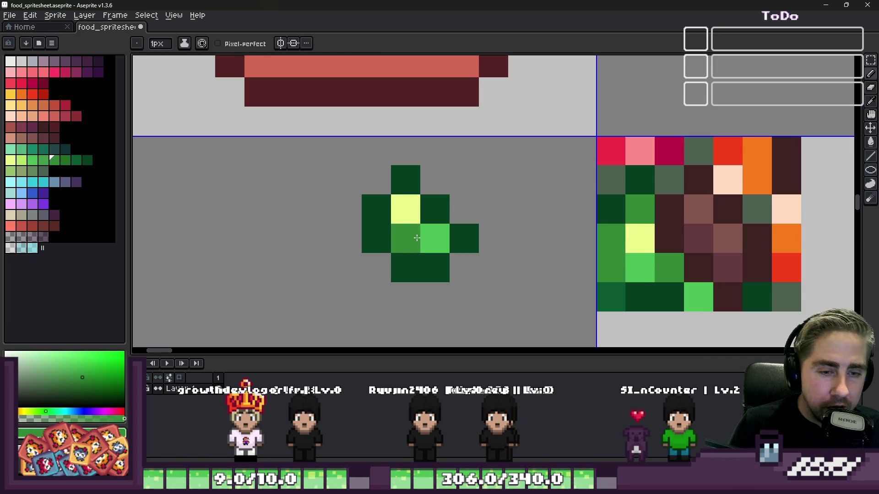
# Step: Marquee-select the finished garnish, commit it on the bowl, and sample the swatch red
pyautogui.press('m')
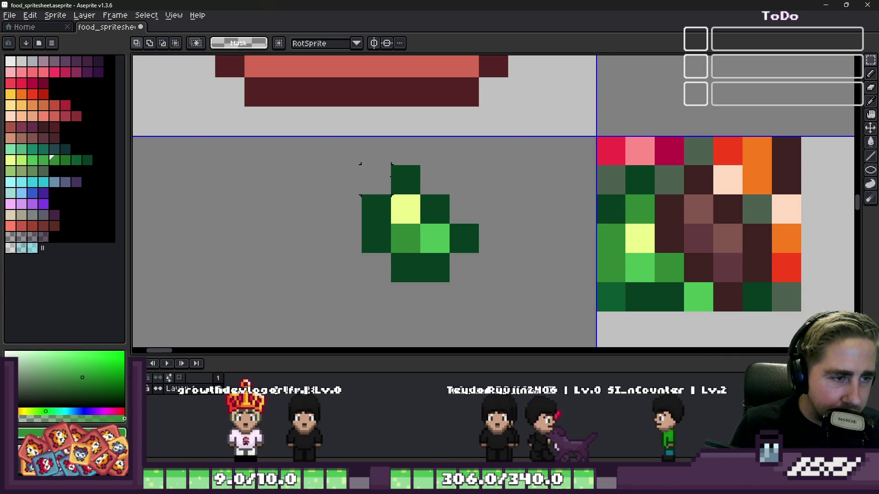
pyautogui.moveTo(359, 165)
pyautogui.mouseDown()
pyautogui.moveTo(479, 282)
pyautogui.moveTo(462, 198)
pyautogui.moveTo(449, 235)
pyautogui.mouseUp()
pyautogui.scroll(-5, 480, 280)
pyautogui.scroll(4, 461, 198)
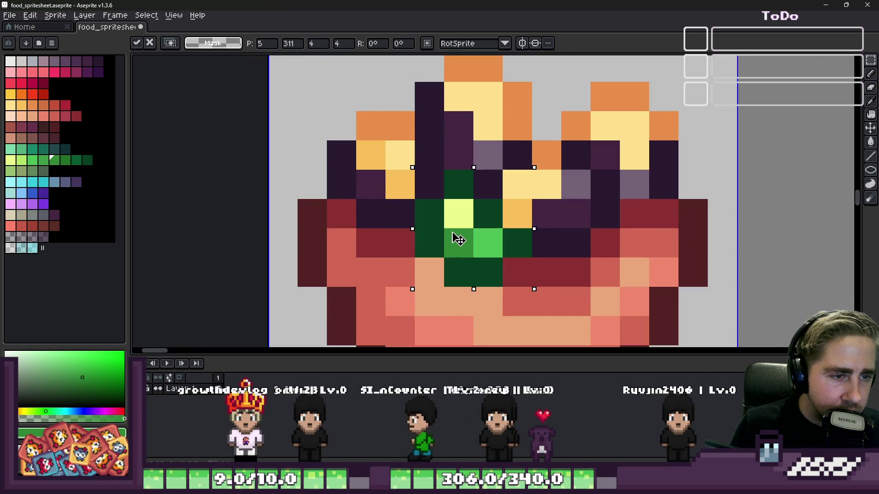
pyautogui.scroll(-6, 458, 238)
pyautogui.scroll(7, 511, 236)
pyautogui.press('Return')
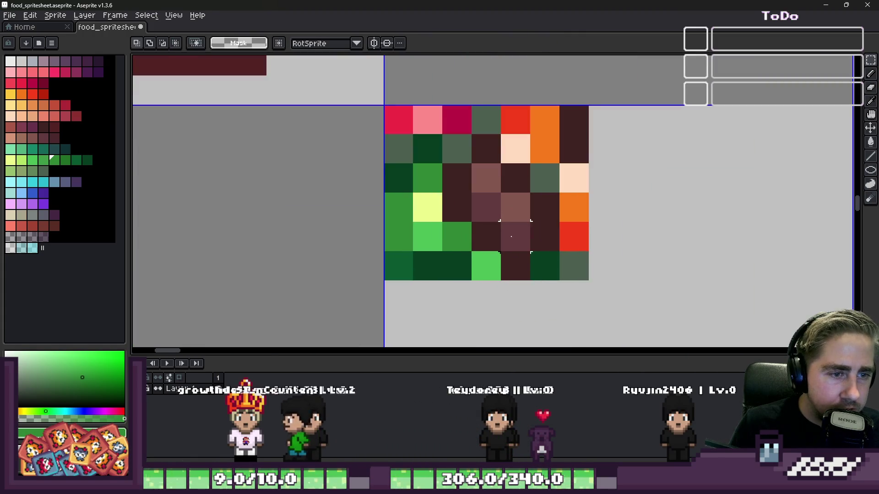
pyautogui.press('i')
pyautogui.click(575, 231)
# Step: Paint two orange pixels above and right of the red pixel using the swatch orange
pyautogui.press('b')
pyautogui.scroll(-2, 573, 232)
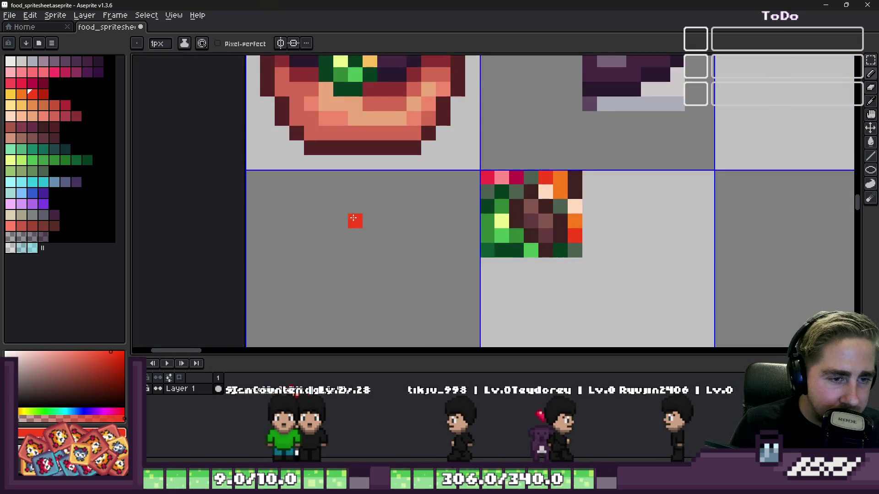
pyautogui.scroll(2, 353, 218)
pyautogui.press('i')
pyautogui.click(796, 217)
pyautogui.press('b')
pyautogui.click(401, 176)
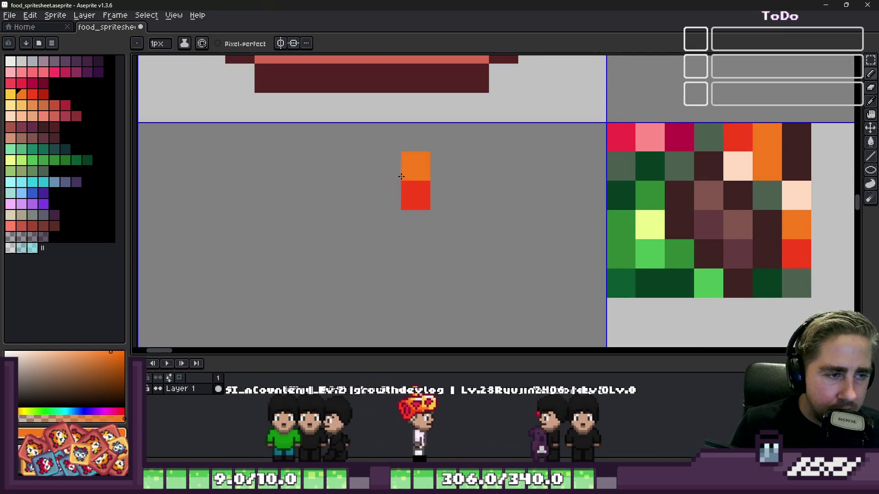
pyautogui.click(445, 195)
# Step: Outline the orange pixels in dark brown along the left, bottom, top and right sides
pyautogui.press('i')
pyautogui.click(778, 235)
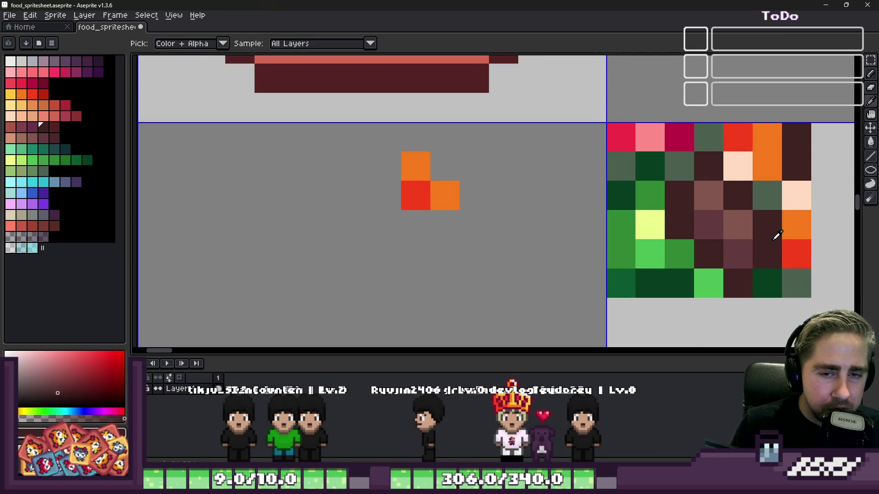
pyautogui.press('b')
pyautogui.scroll(-2, 533, 249)
pyautogui.click(472, 216)
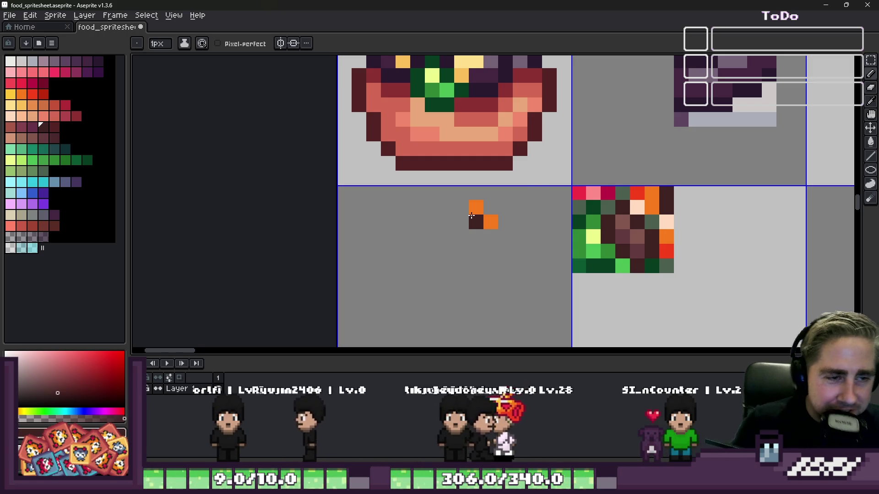
pyautogui.scroll(1, 470, 245)
pyautogui.scroll(2, 451, 165)
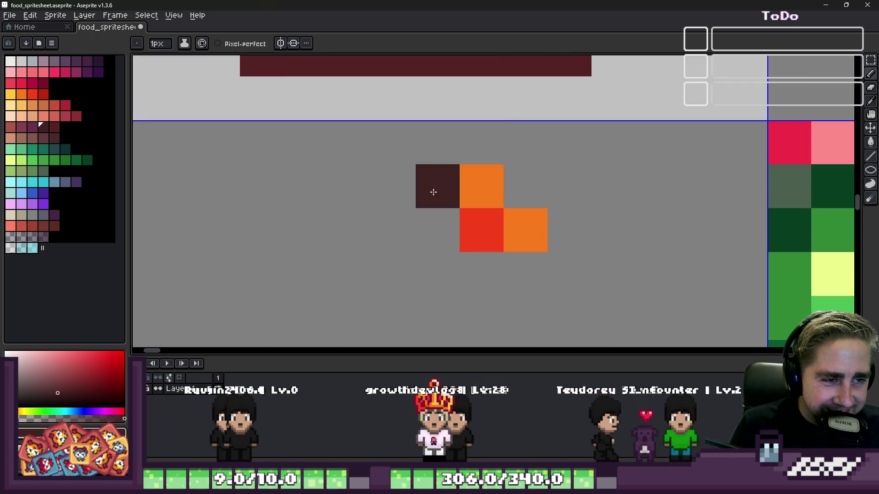
pyautogui.moveTo(435, 186)
pyautogui.mouseDown()
pyautogui.moveTo(449, 238)
pyautogui.moveTo(527, 272)
pyautogui.mouseUp()
pyautogui.click(570, 231)
pyautogui.moveTo(526, 186); pyautogui.dragTo(477, 147)
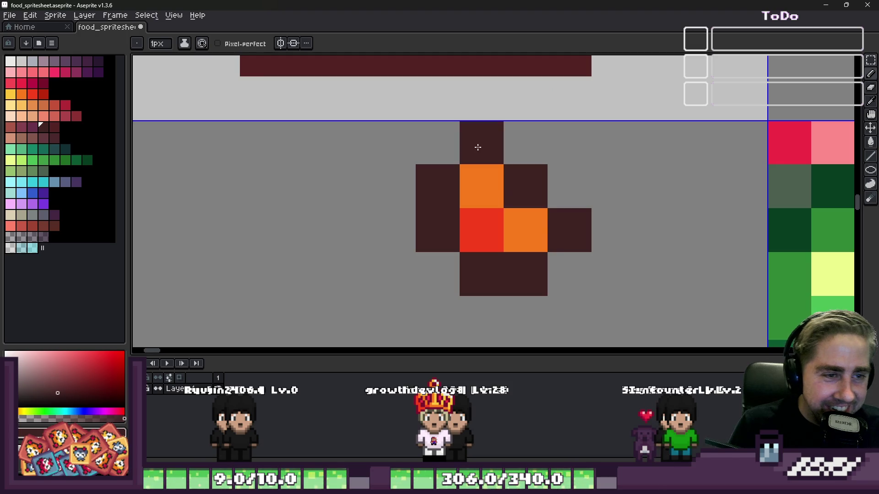
pyautogui.scroll(-3, 427, 180)
# Step: Sample the swatch red and orange, then try repainting the red pixel orange and undo it
pyautogui.press('m')
pyautogui.scroll(2, 427, 180)
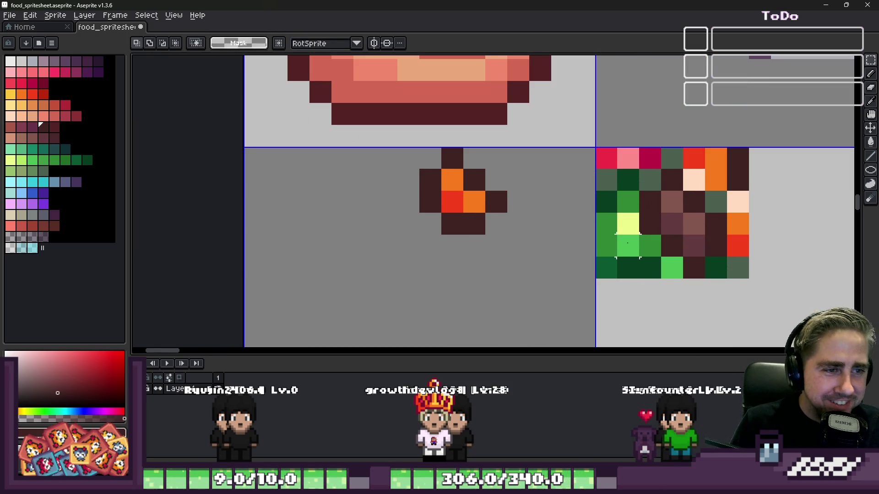
pyautogui.press('i')
pyautogui.click(733, 247)
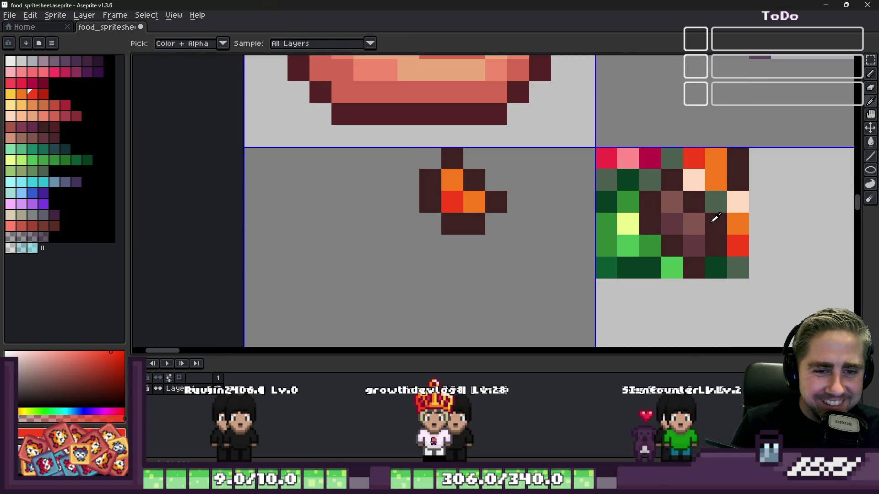
pyautogui.press('m')
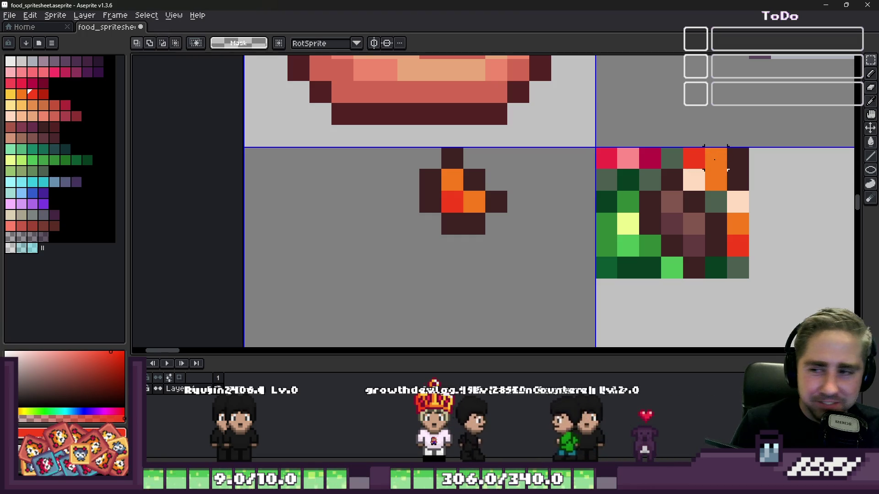
pyautogui.scroll(-1, 728, 178)
pyautogui.scroll(1, 741, 194)
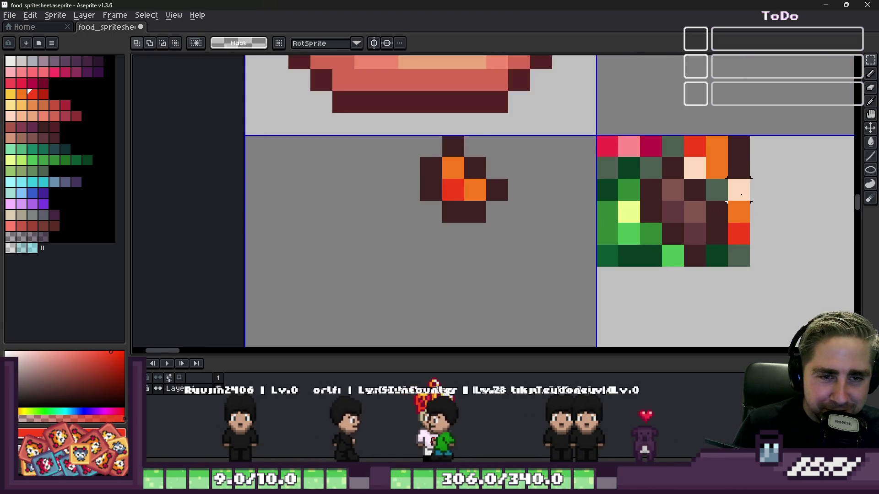
pyautogui.press('i')
pyautogui.click(717, 160)
pyautogui.press('b')
pyautogui.click(447, 195)
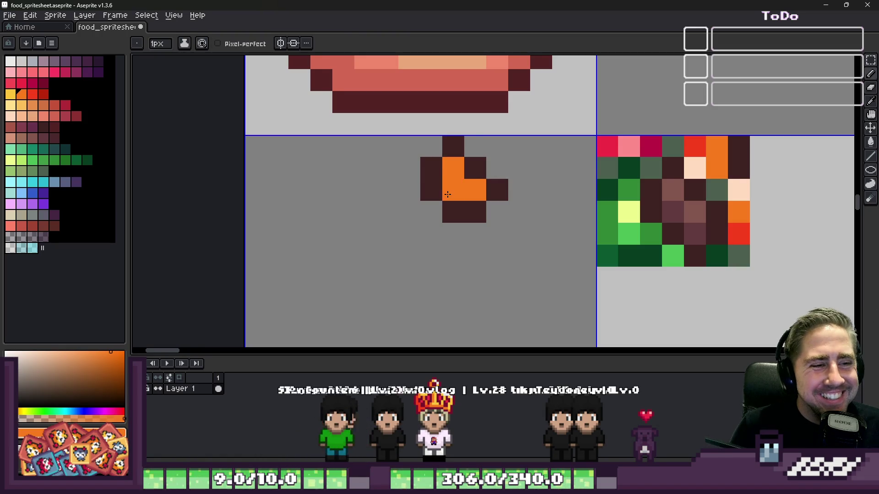
pyautogui.hotkey('ctrl', 'z')
# Step: Try a peach highlight pixel on the flame, then undo it
pyautogui.press('i')
pyautogui.click(695, 167)
pyautogui.press('b')
pyautogui.click(466, 172)
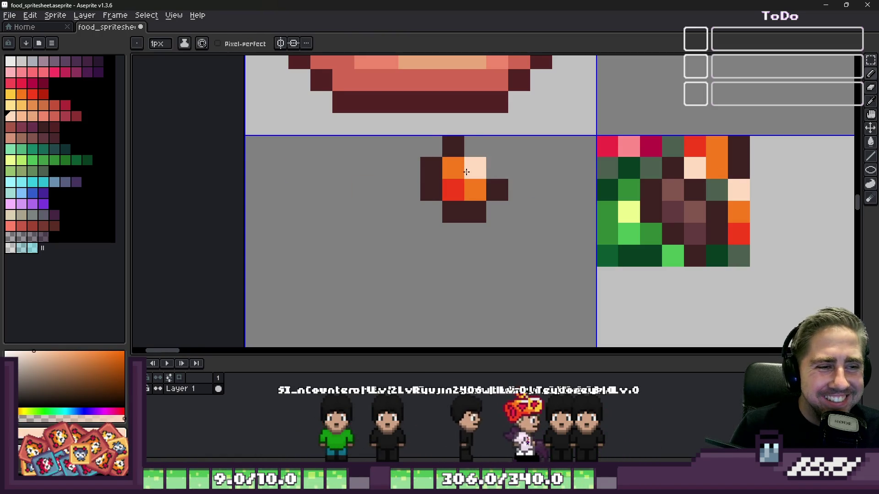
pyautogui.hotkey('ctrl', 'z')
# Step: Marquee-select the flame and paint its left middle pixel dark green from the reference swatch
pyautogui.press('m')
pyautogui.scroll(1, 427, 132)
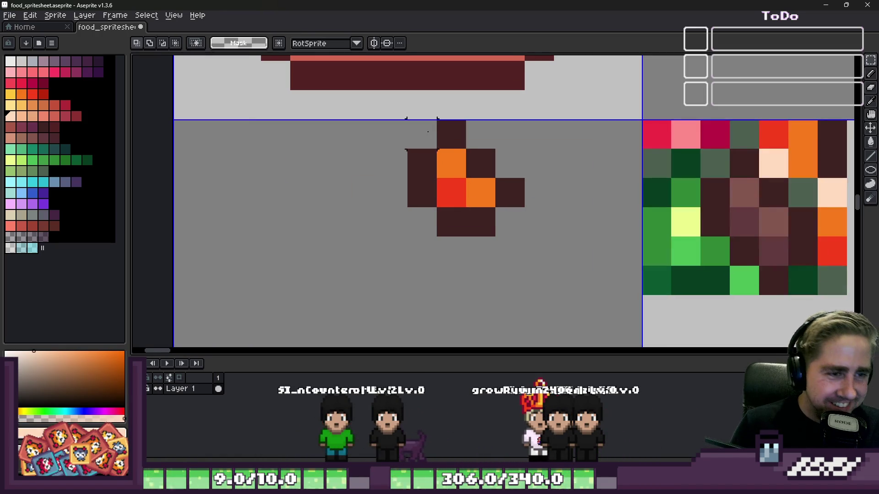
pyautogui.moveTo(407, 120)
pyautogui.mouseDown()
pyautogui.moveTo(526, 206)
pyautogui.moveTo(526, 236)
pyautogui.mouseUp()
pyautogui.scroll(-1, 678, 207)
pyautogui.press('i')
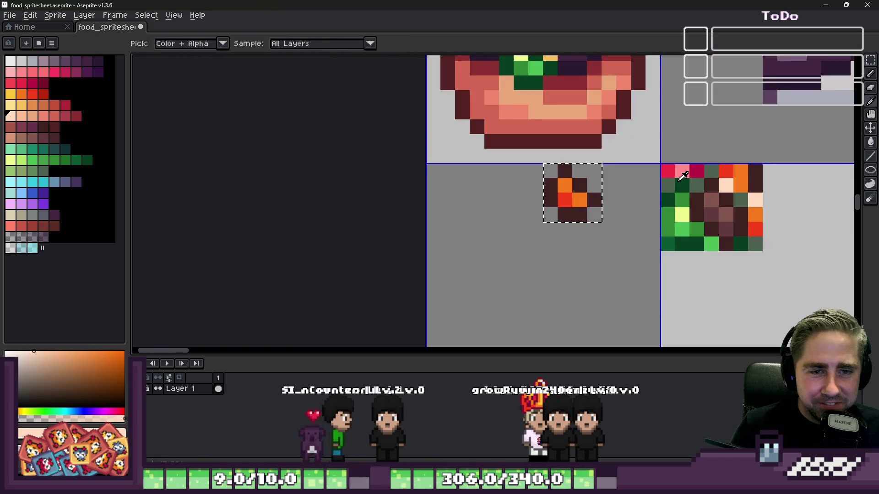
pyautogui.click(682, 176)
pyautogui.press('b')
pyautogui.click(550, 200)
pyautogui.scroll(1, 550, 200)
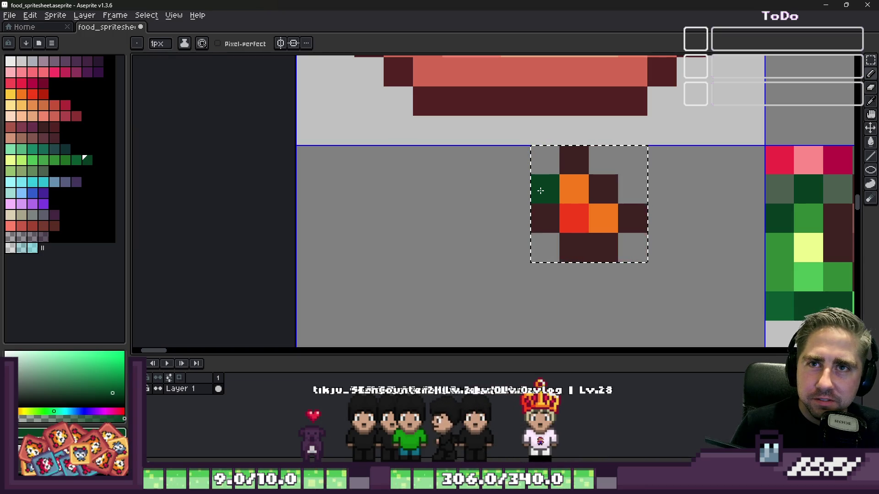
# Step: Reselect the whole flame sprite
pyautogui.press('v')
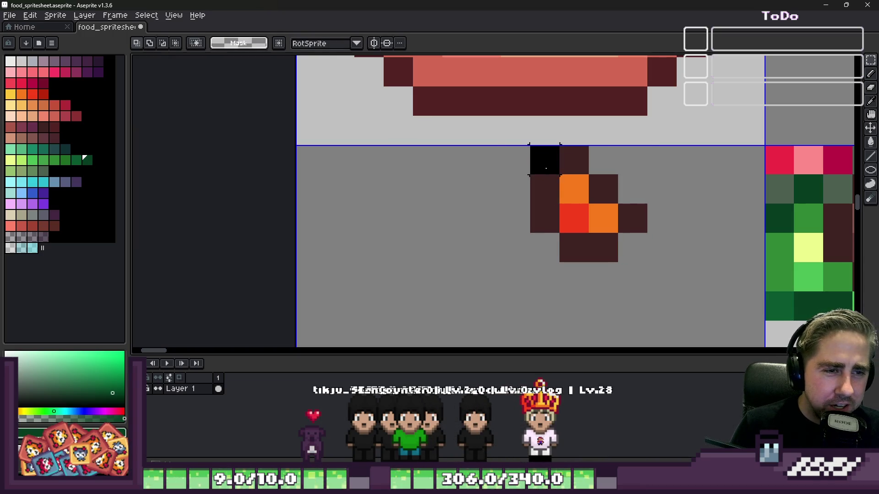
pyautogui.moveTo(546, 168)
pyautogui.mouseDown()
pyautogui.moveTo(636, 250)
pyautogui.moveTo(629, 246)
pyautogui.mouseUp()
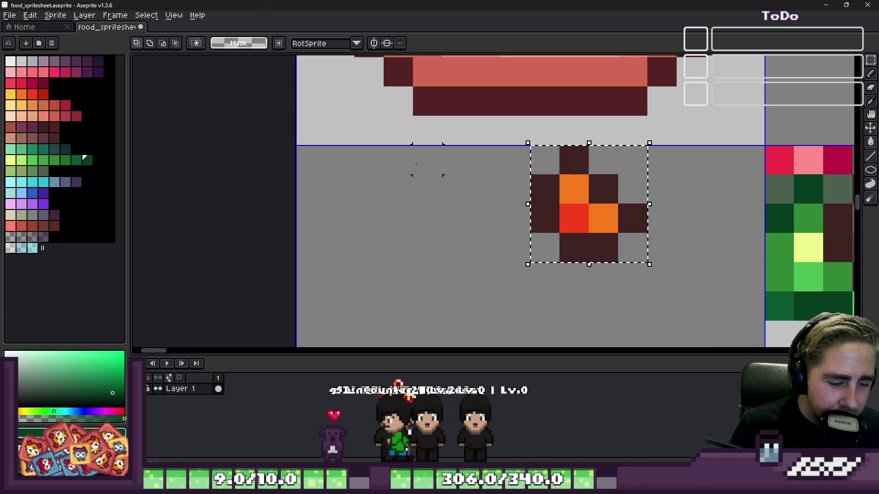
pyautogui.scroll(-2, 368, 218)
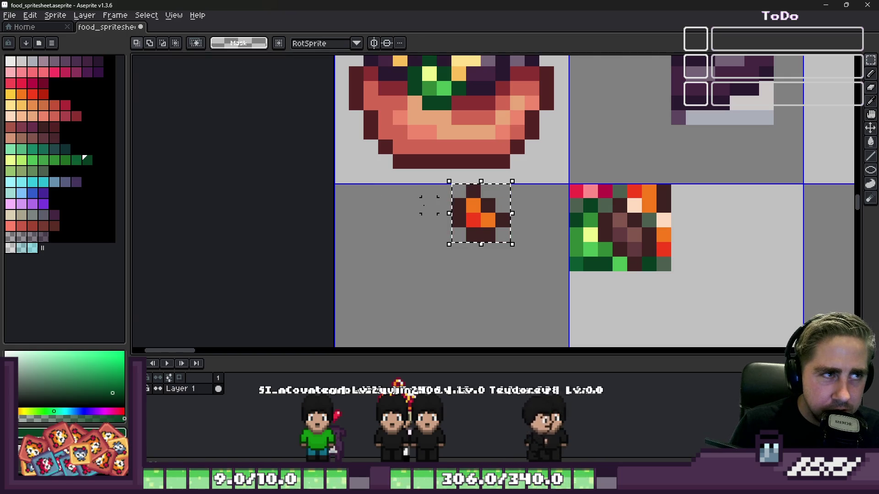
pyautogui.scroll(2, 609, 209)
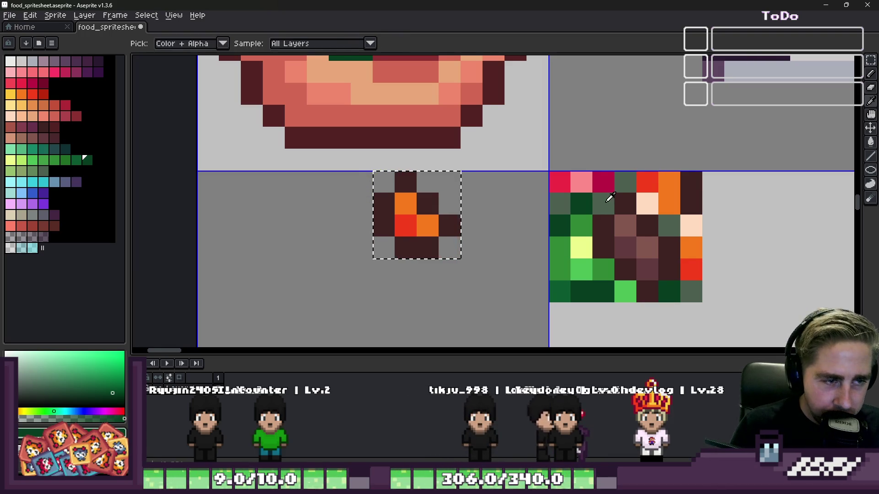
pyautogui.scroll(-3, 449, 206)
pyautogui.scroll(3, 435, 160)
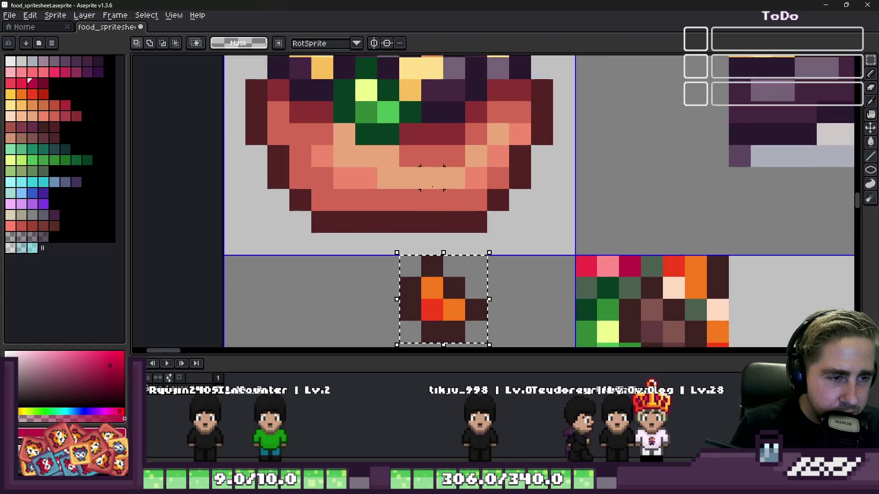
pyautogui.scroll(-1, 435, 161)
# Step: Repaint the flame's left and bottom outline in dark red chosen from the palette
pyautogui.press('i')
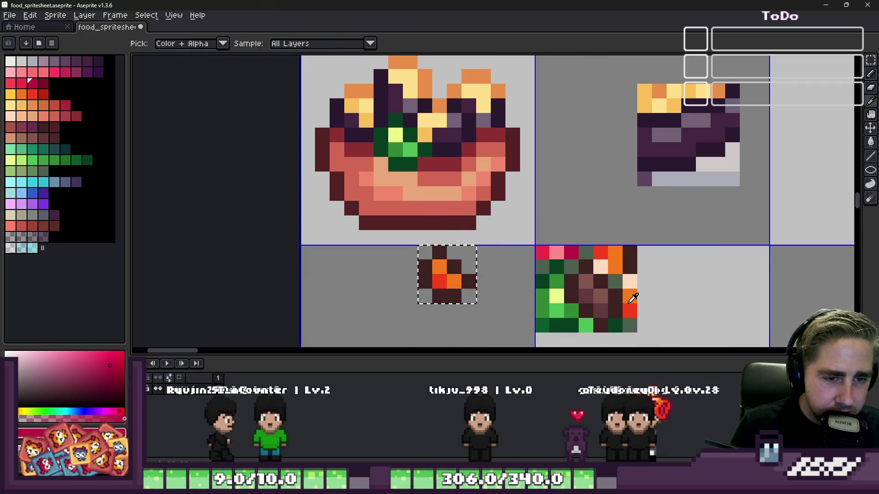
pyautogui.click(629, 311)
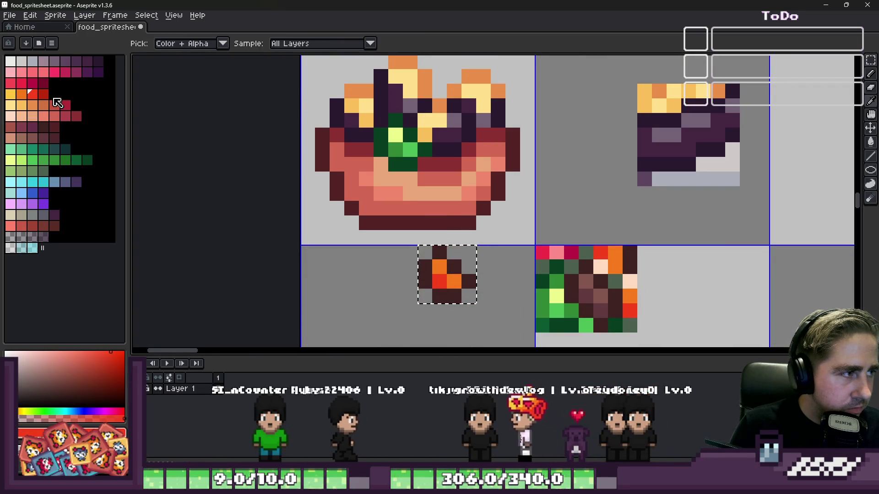
pyautogui.click(43, 94)
pyautogui.press('b')
pyautogui.scroll(1, 471, 309)
pyautogui.moveTo(378, 225)
pyautogui.mouseDown()
pyautogui.moveTo(383, 252)
pyautogui.moveTo(432, 289)
pyautogui.moveTo(465, 252)
pyautogui.moveTo(494, 247)
pyautogui.mouseUp()
pyautogui.scroll(-1, 495, 247)
# Step: Undo the stray red pixel and move the red flame up beside the bowl's top
pyautogui.press('m')
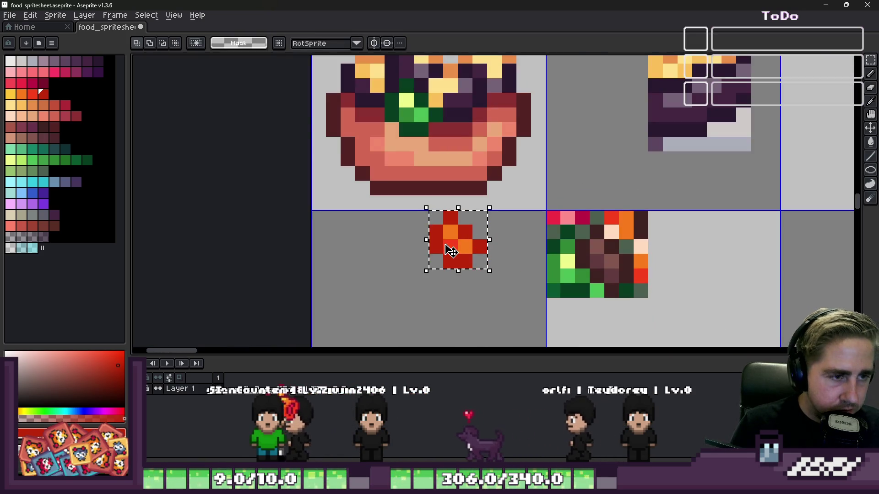
pyautogui.hotkey('ctrl', 'z')
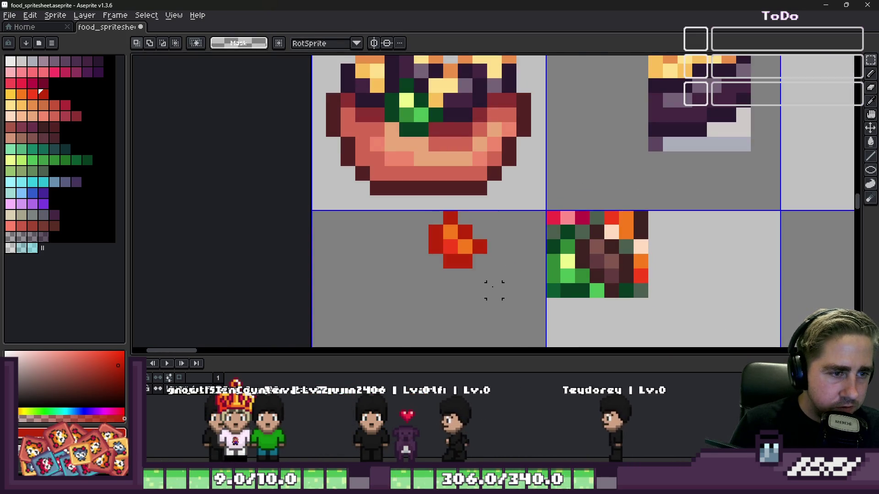
pyautogui.scroll(-1, 487, 270)
pyautogui.scroll(1, 498, 331)
pyautogui.click(498, 332)
pyautogui.moveTo(498, 332)
pyautogui.mouseDown()
pyautogui.moveTo(391, 144)
pyautogui.moveTo(436, 117)
pyautogui.moveTo(495, 137)
pyautogui.moveTo(616, 134)
pyautogui.mouseUp()
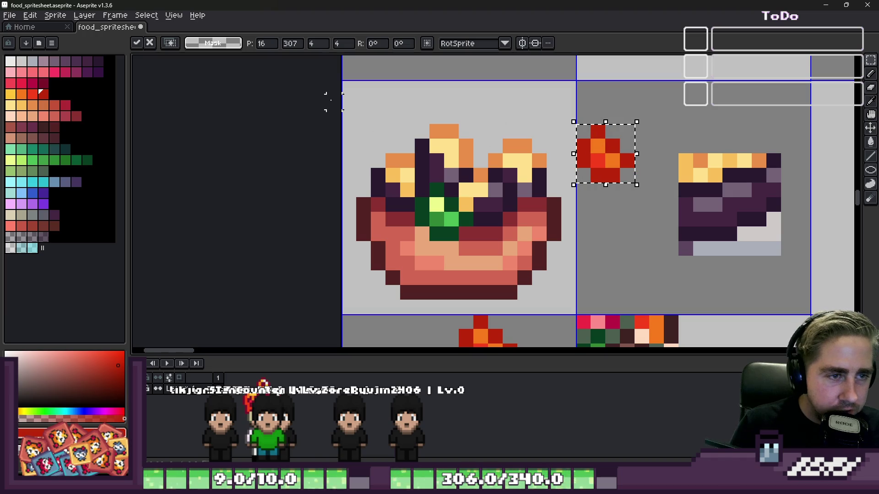
pyautogui.hotkey('ctrl', 'd')
# Step: Delete the purple and cream sprite, then reselect around the red flame and clear the selection
pyautogui.moveTo(800, 265); pyautogui.dragTo(810, 270)
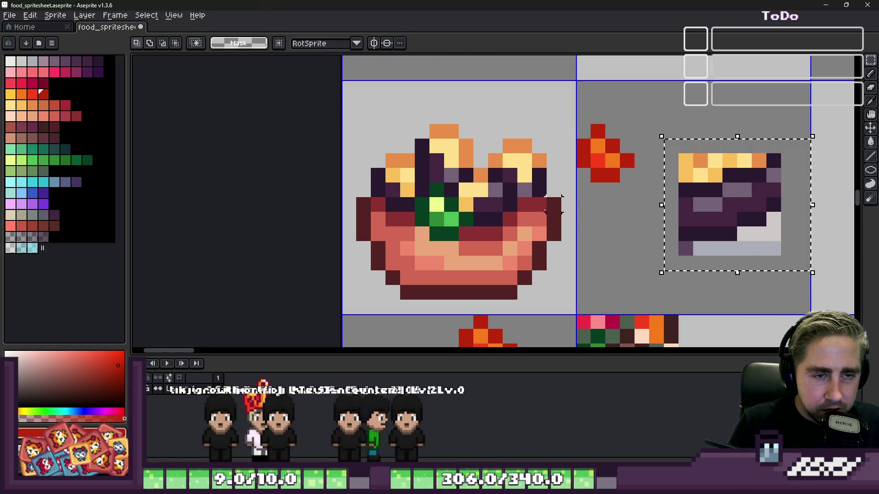
pyautogui.press('Delete')
pyautogui.moveTo(545, 93); pyautogui.dragTo(681, 214)
pyautogui.moveTo(567, 117); pyautogui.dragTo(662, 196)
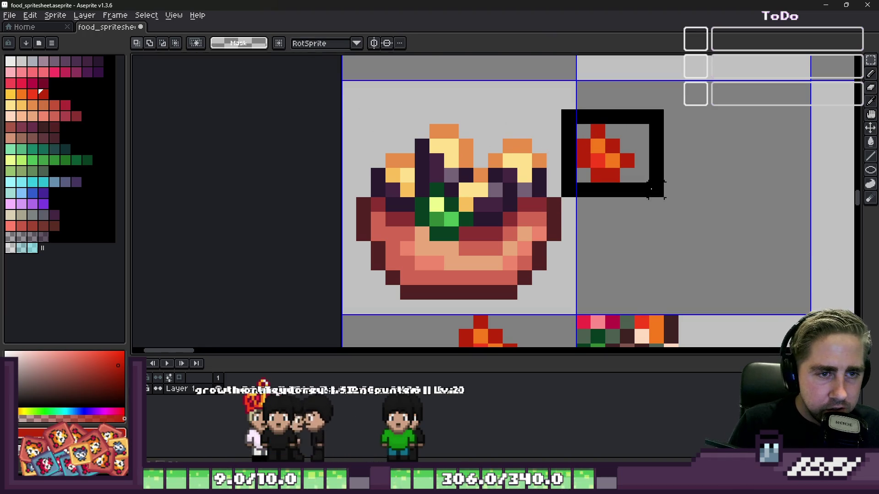
pyautogui.moveTo(607, 165); pyautogui.dragTo(725, 173)
pyautogui.hotkey('ctrl', 'd')
# Step: Slide the salad bowl right onto the red flame, then move the flame-topped bowl back to its left cell
pyautogui.moveTo(339, 107)
pyautogui.mouseDown()
pyautogui.moveTo(545, 297)
pyautogui.moveTo(592, 316)
pyautogui.mouseUp()
pyautogui.moveTo(426, 249)
pyautogui.mouseDown()
pyautogui.moveTo(687, 270)
pyautogui.moveTo(658, 273)
pyautogui.mouseUp()
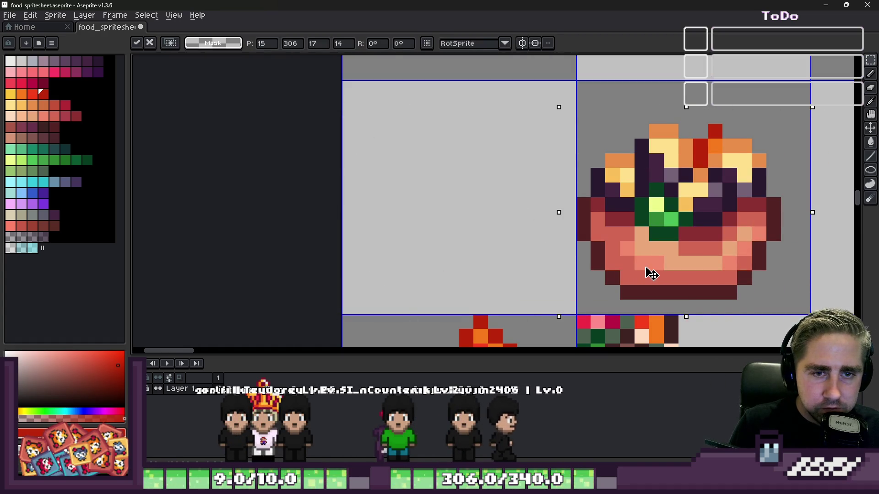
pyautogui.press('Return')
pyautogui.hotkey('ctrl', 'd')
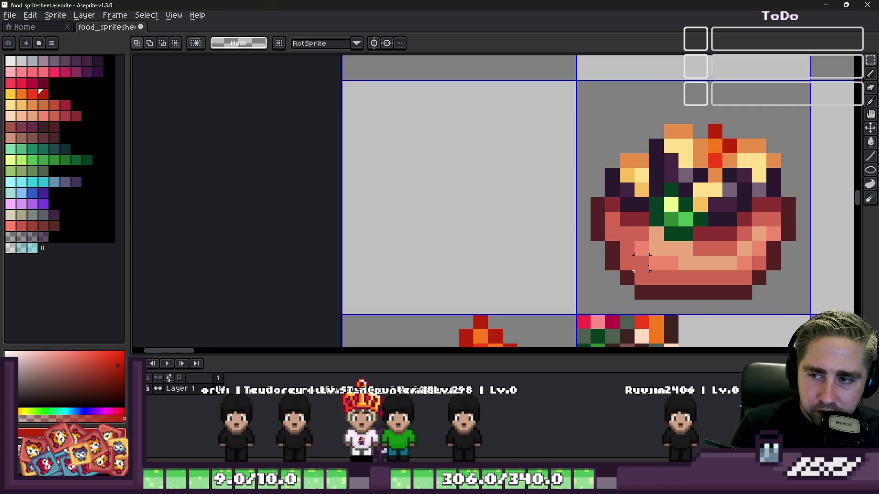
pyautogui.hotkey('ctrl', 'z')
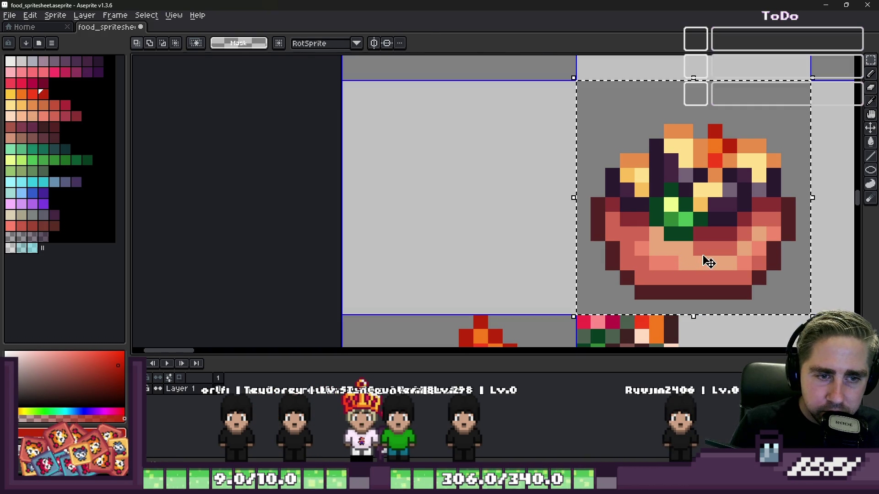
pyautogui.moveTo(706, 262); pyautogui.dragTo(473, 260)
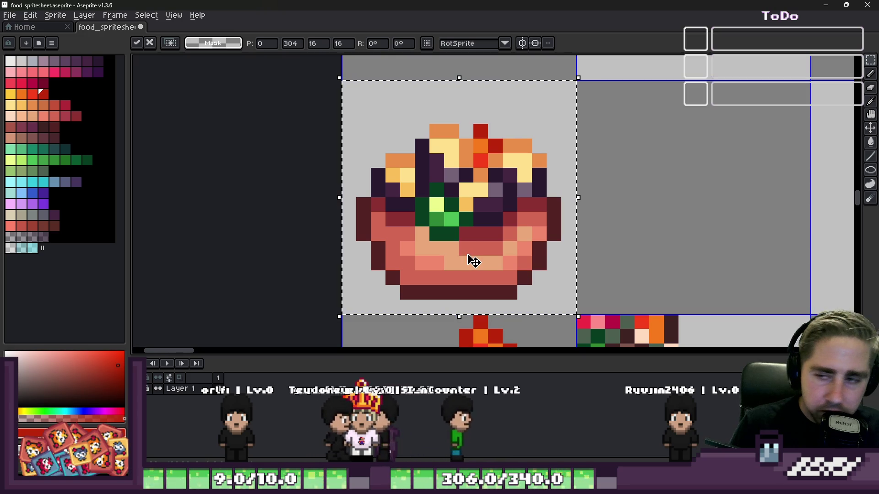
pyautogui.press('Return')
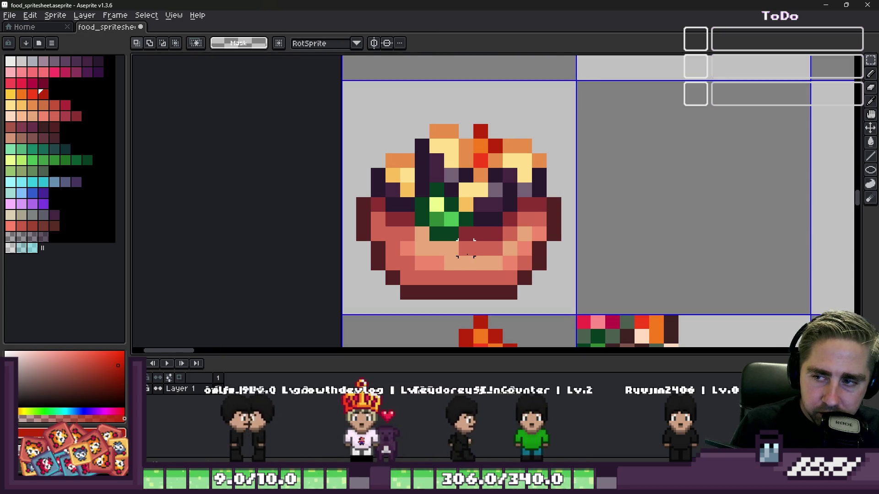
# Step: Zoom in on the salad bowl sprite and lasso a patch of its red and green topping pixels
pyautogui.scroll(-2, 474, 240)
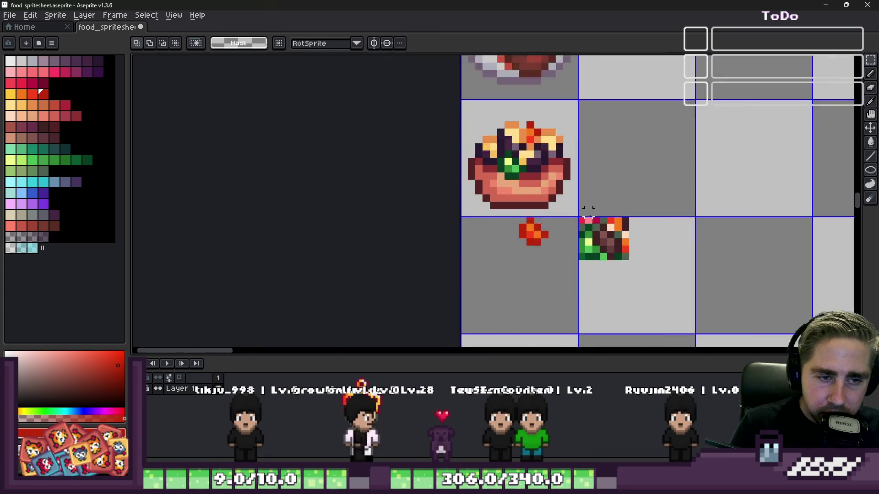
pyautogui.scroll(1, 588, 216)
pyautogui.scroll(-1, 586, 242)
pyautogui.scroll(2, 591, 247)
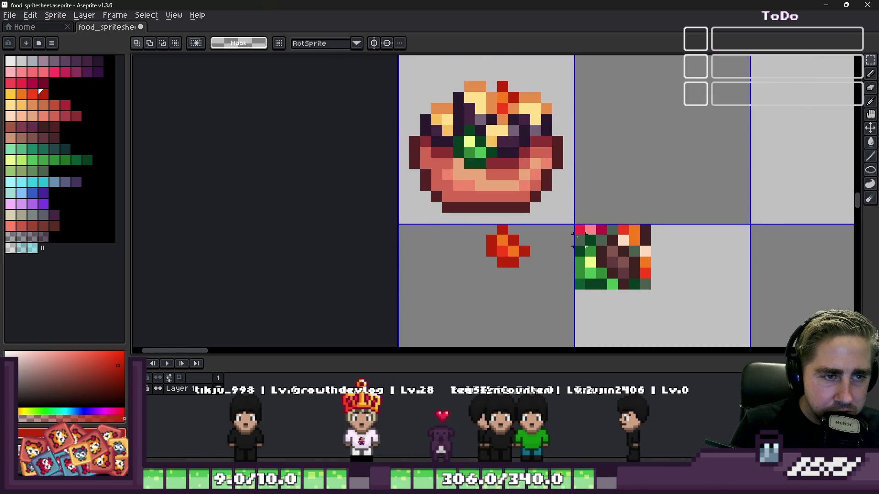
pyautogui.scroll(-3, 619, 285)
pyautogui.scroll(-2, 619, 285)
pyautogui.scroll(-1, 499, 82)
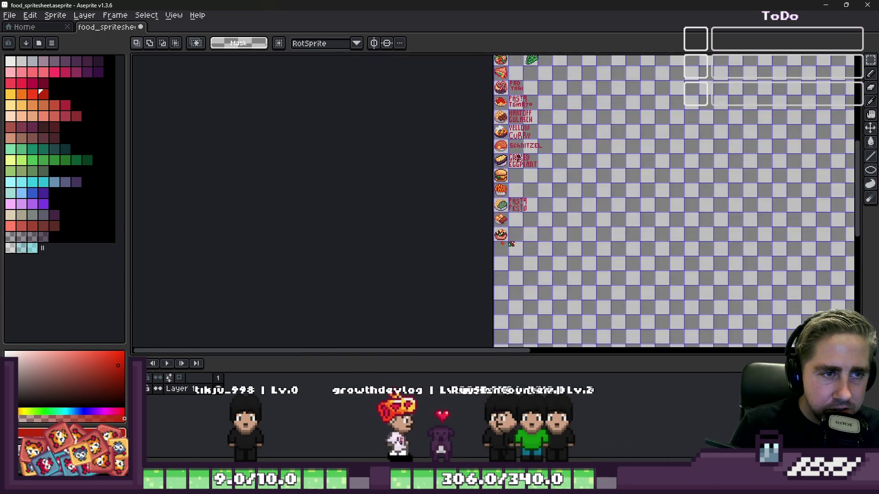
pyautogui.scroll(4, 485, 98)
pyautogui.scroll(1, 507, 100)
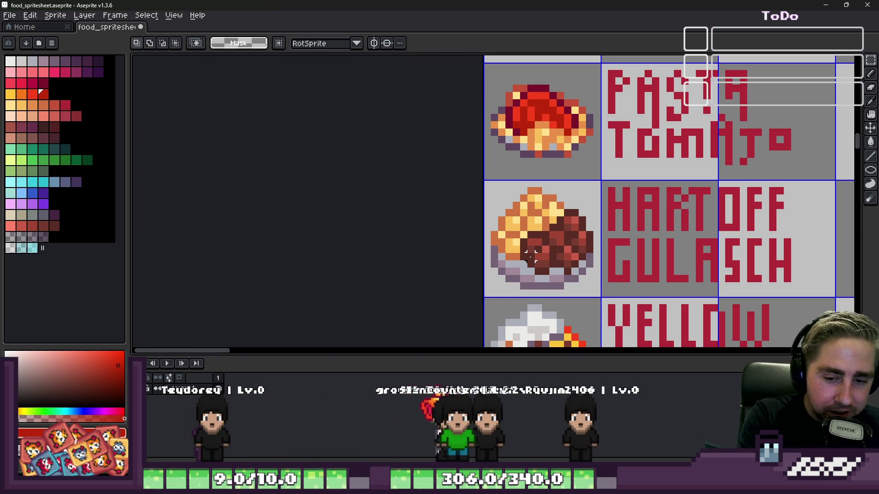
pyautogui.scroll(-8, 402, 222)
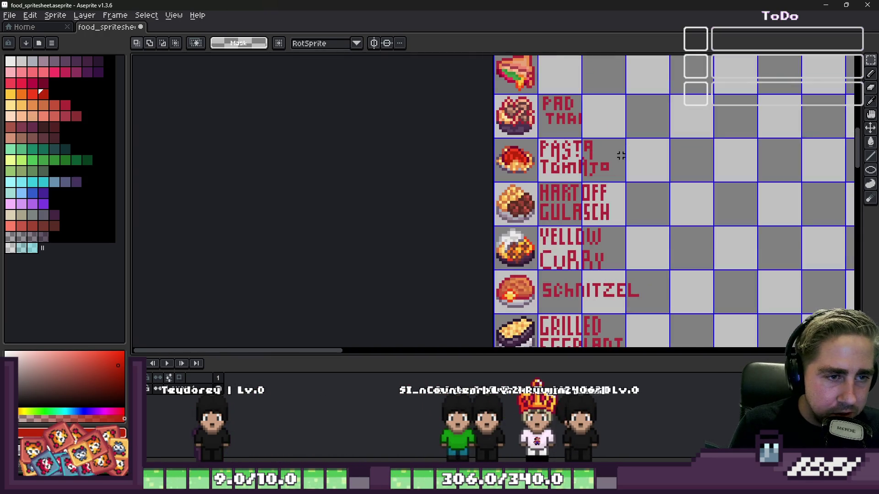
pyautogui.scroll(7, 503, 327)
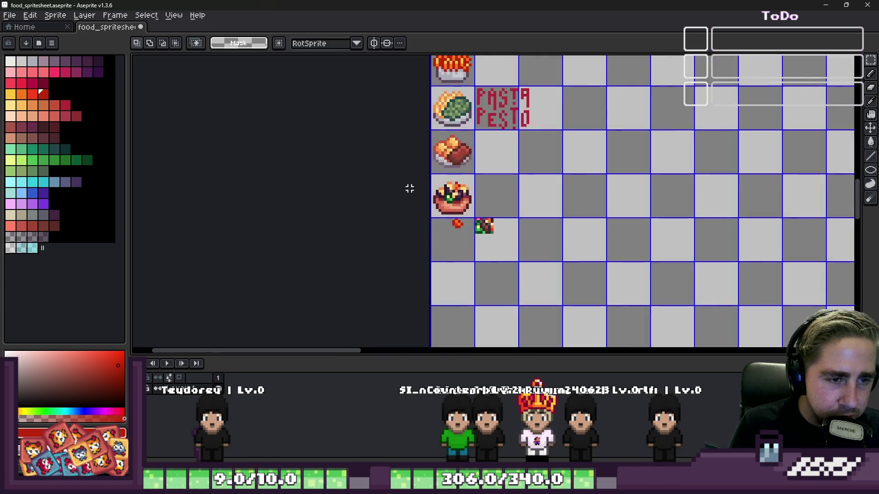
pyautogui.scroll(-2, 512, 220)
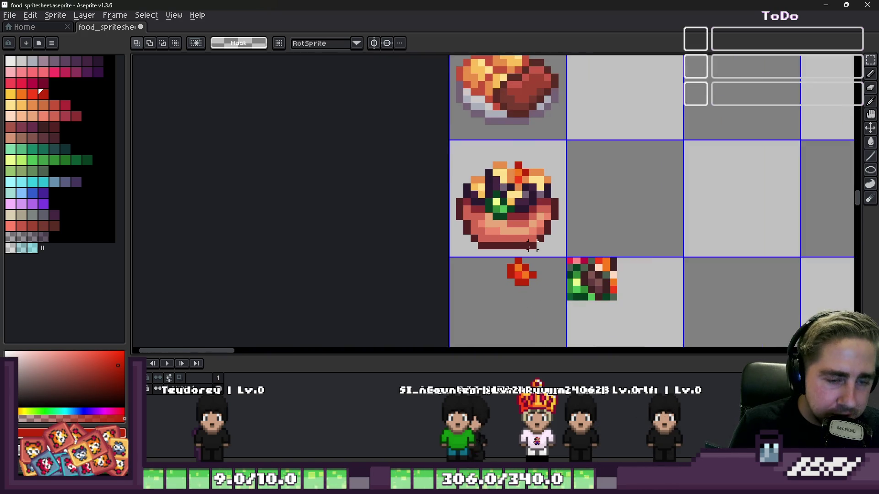
pyautogui.scroll(2, 581, 270)
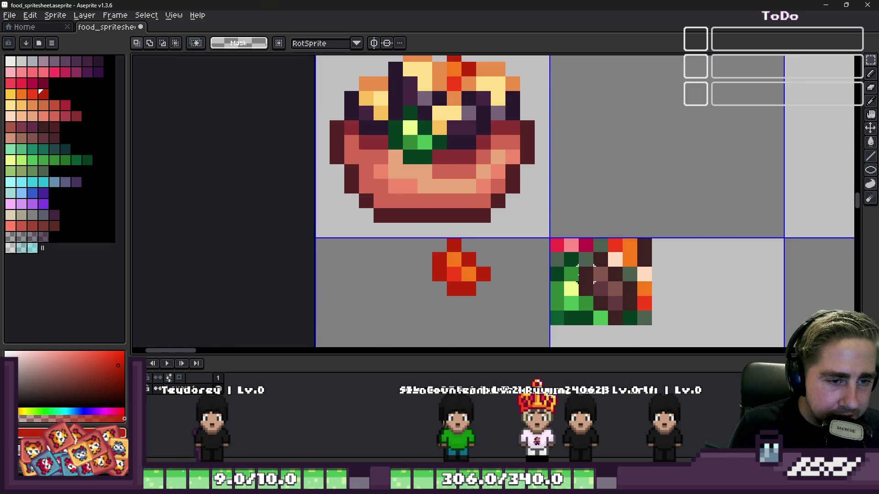
pyautogui.scroll(-2, 570, 284)
pyautogui.scroll(1, 568, 287)
pyautogui.scroll(-4, 567, 288)
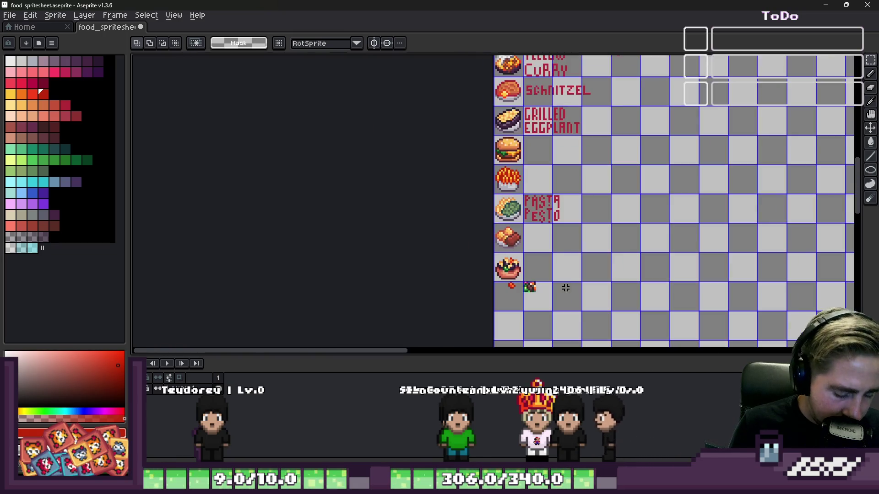
pyautogui.scroll(-2, 488, 79)
pyautogui.scroll(2, 485, 78)
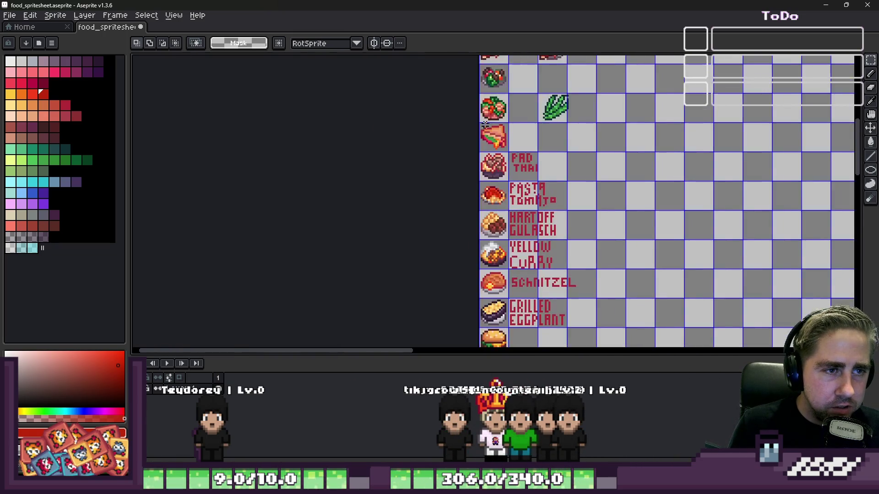
pyautogui.scroll(-2, 476, 75)
pyautogui.scroll(3, 491, 169)
pyautogui.scroll(-4, 491, 169)
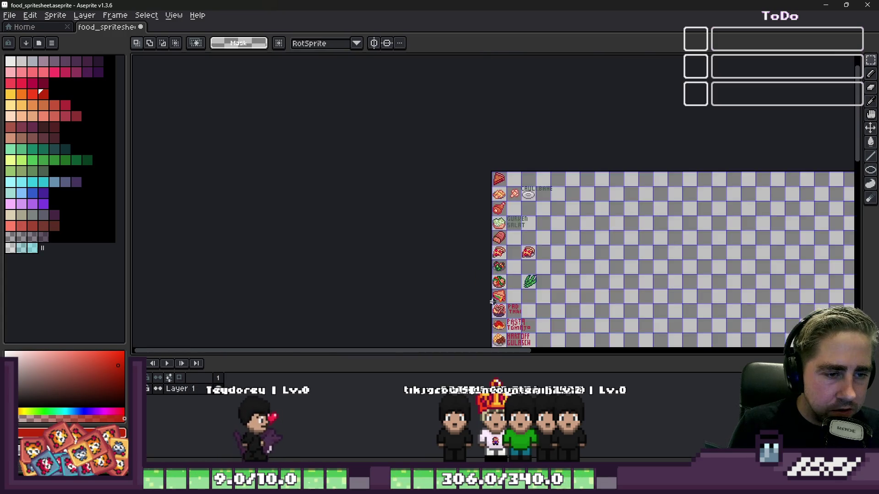
pyautogui.scroll(3, 513, 138)
pyautogui.scroll(-1, 528, 110)
pyautogui.scroll(5, 528, 110)
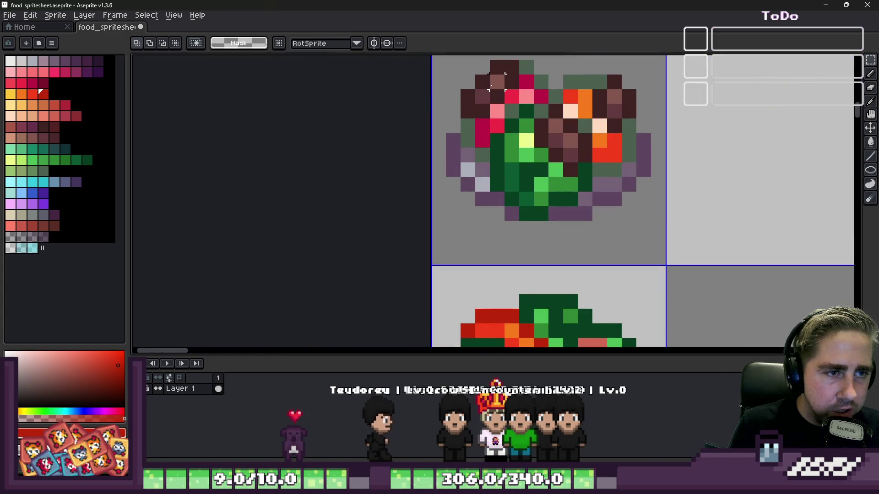
pyautogui.moveTo(497, 96)
pyautogui.mouseDown()
pyautogui.moveTo(531, 112)
pyautogui.moveTo(526, 138)
pyautogui.moveTo(482, 156)
pyautogui.moveTo(529, 157)
pyautogui.moveTo(527, 149)
pyautogui.mouseUp()
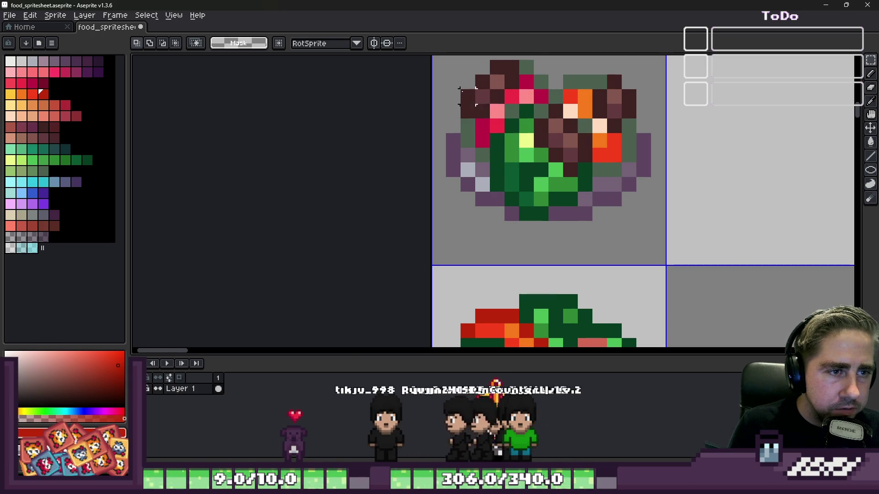
pyautogui.scroll(-6, 468, 96)
pyautogui.scroll(8, 525, 277)
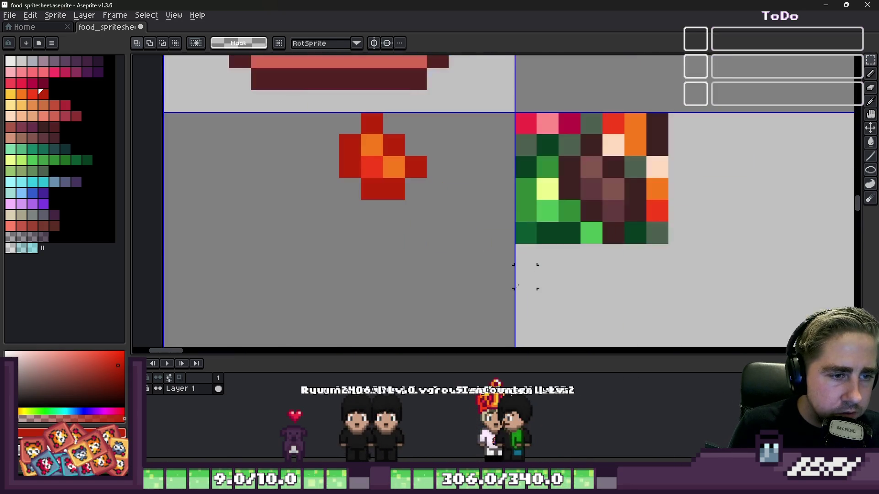
# Step: Paste the copied salad topping and place it to the right in the cell below the bowl
pyautogui.hotkey('ctrl', 'v')
pyautogui.moveTo(271, 211); pyautogui.dragTo(427, 254)
pyautogui.scroll(2, 369, 264)
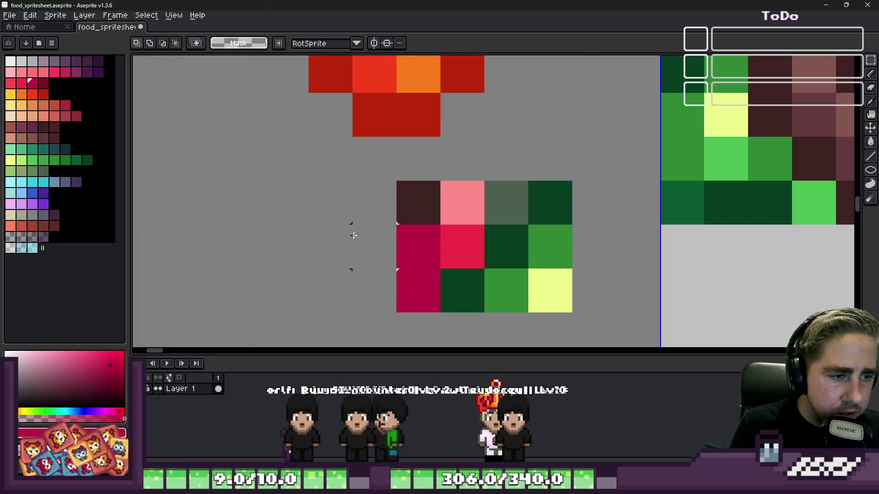
pyautogui.press('b')
pyautogui.scroll(-1, 361, 220)
pyautogui.click(366, 208)
# Step: Pencil magenta, crimson and pink pixels into a small new piece, sampling colours from the salad
pyautogui.click(412, 257)
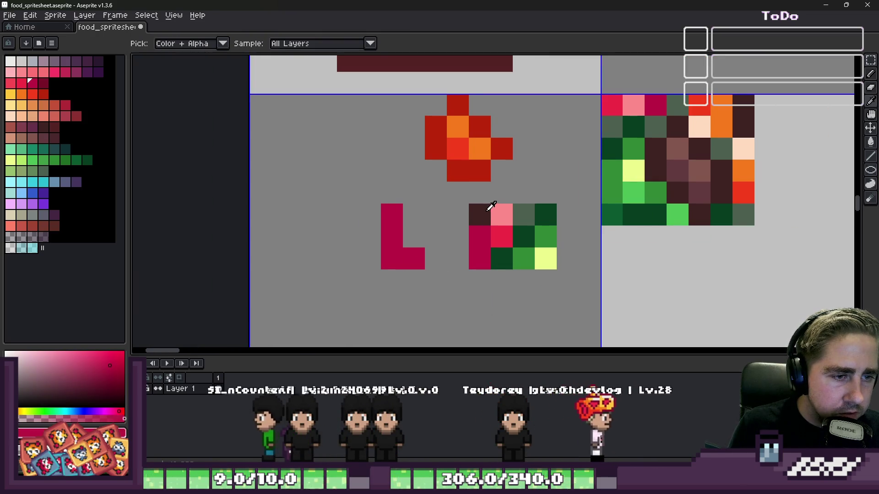
pyautogui.keyDown('alt'); pyautogui.click(504, 233); pyautogui.keyUp('alt')
pyautogui.click(410, 229)
pyautogui.keyDown('alt'); pyautogui.click(502, 259); pyautogui.keyUp('alt')
pyautogui.click(524, 236)
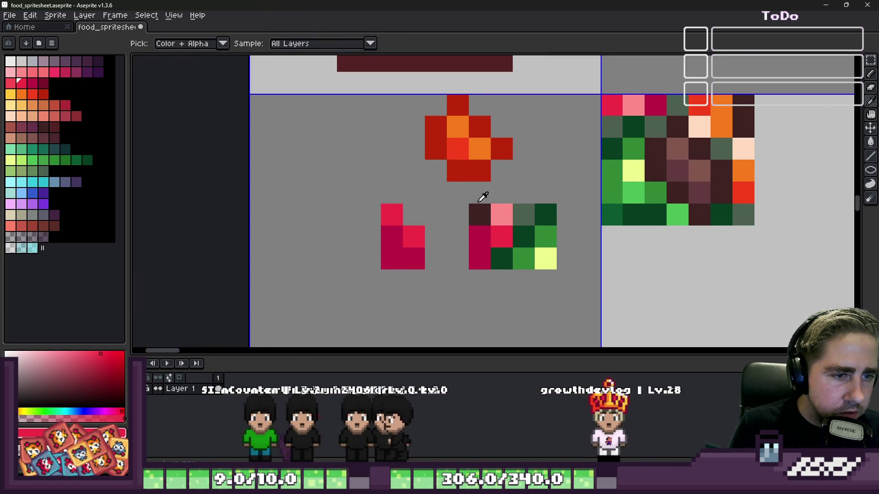
pyautogui.keyDown('alt'); pyautogui.click(501, 214); pyautogui.keyUp('alt')
pyautogui.click(389, 211)
# Step: Touch up the piece by recolouring pixels magenta and crimson and erasing two stray left pixels
pyautogui.press('alt')
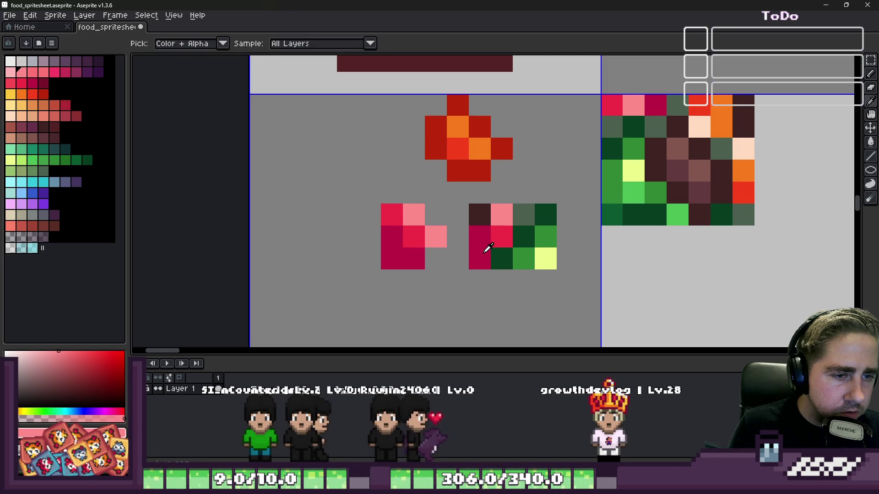
pyautogui.keyDown('alt'); pyautogui.click(484, 233); pyautogui.keyUp('alt')
pyautogui.click(429, 252)
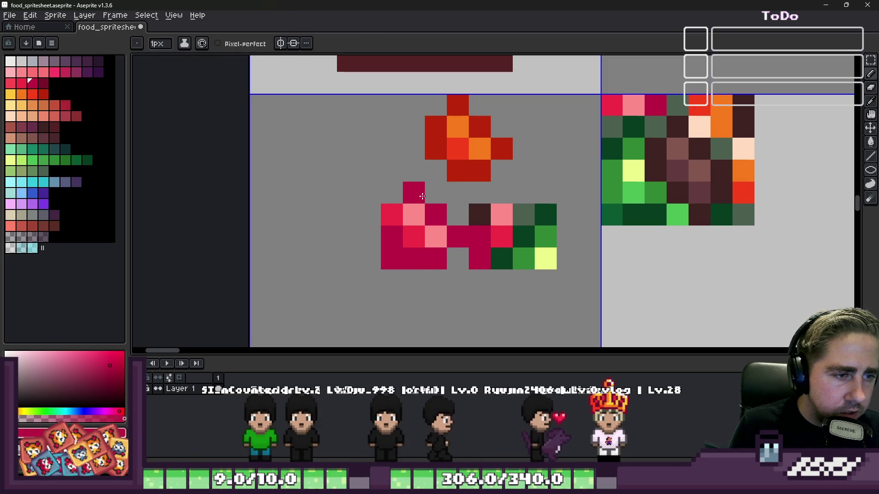
pyautogui.keyDown('alt'); pyautogui.click(413, 236); pyautogui.keyUp('alt')
pyautogui.click(382, 213)
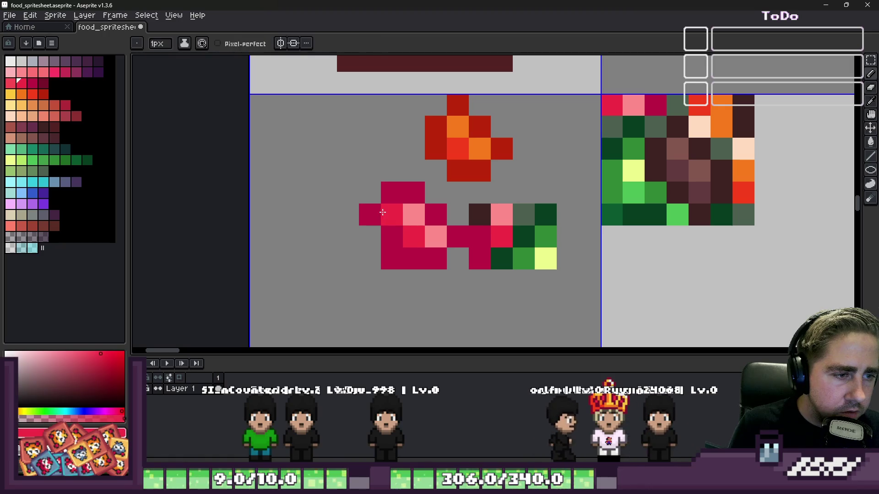
pyautogui.moveTo(373, 226); pyautogui.dragTo(373, 238)
pyautogui.keyDown('alt'); pyautogui.click(389, 235); pyautogui.keyUp('alt')
pyautogui.click(385, 216)
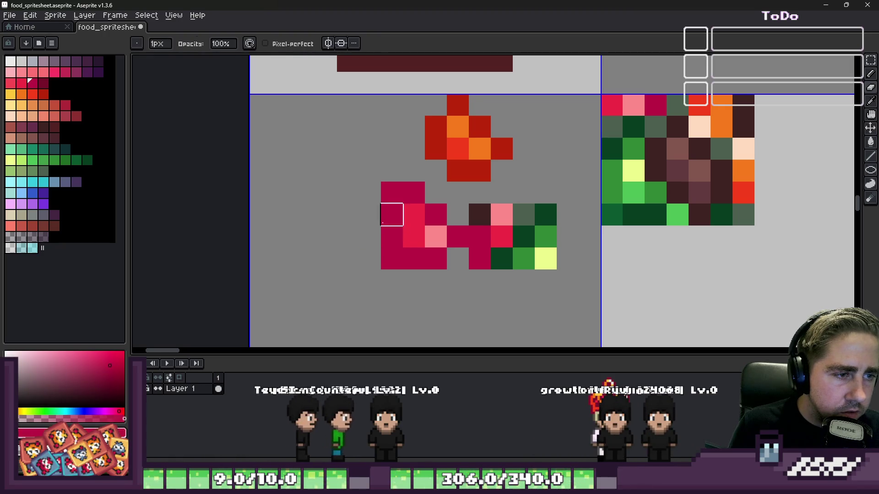
# Step: Marquee-select the left end of the red piece
pyautogui.scroll(-2, 397, 199)
pyautogui.scroll(2, 397, 199)
pyautogui.press('m')
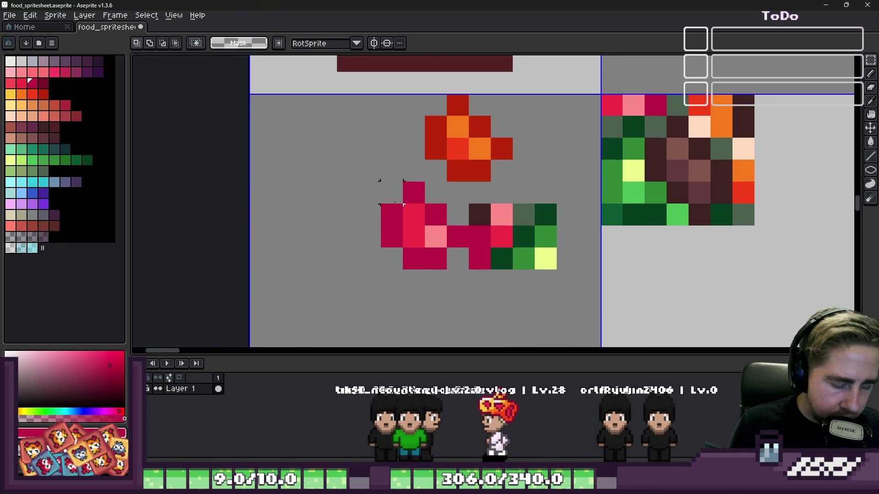
pyautogui.moveTo(380, 182); pyautogui.dragTo(455, 259)
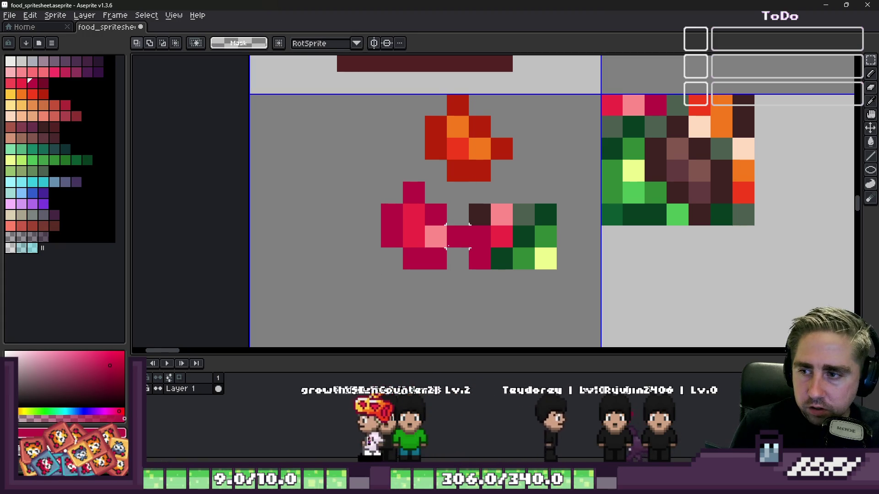
pyautogui.scroll(-3, 430, 154)
# Step: Try the red piece on the bowl's centre and turn the selection into a brush
pyautogui.scroll(3, 430, 155)
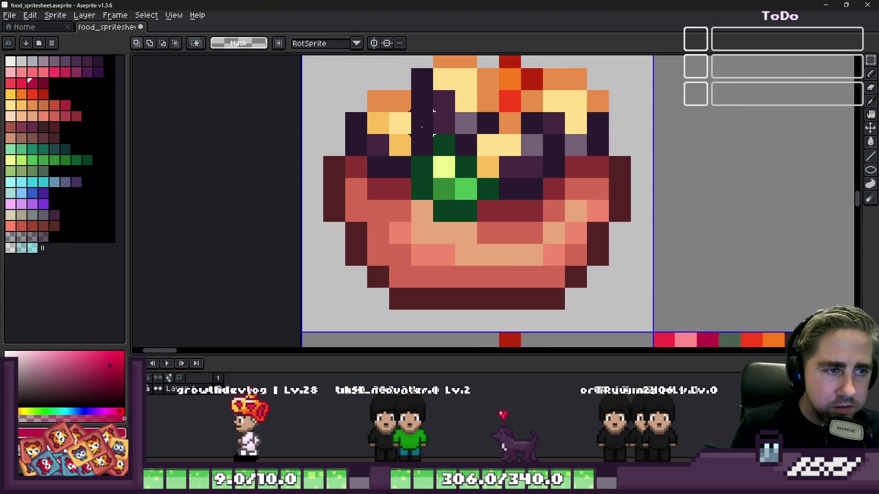
pyautogui.press('v')
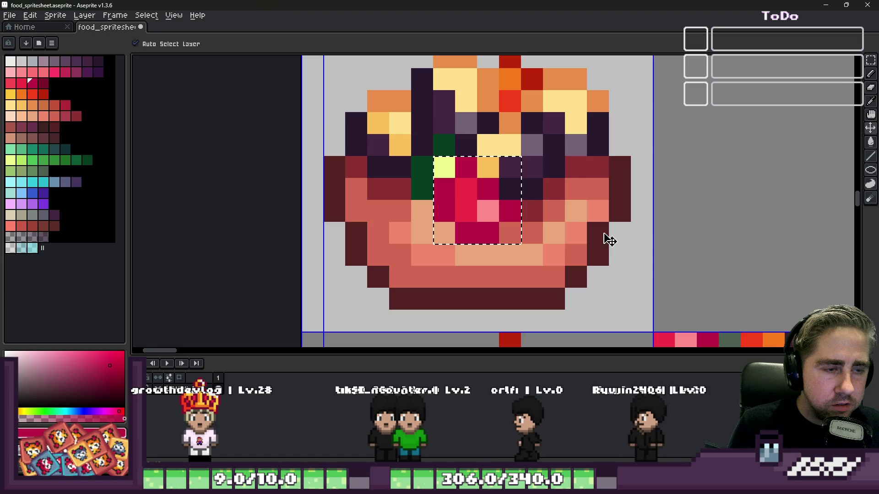
pyautogui.hotkey('ctrl', 'b')
pyautogui.scroll(-1, 529, 208)
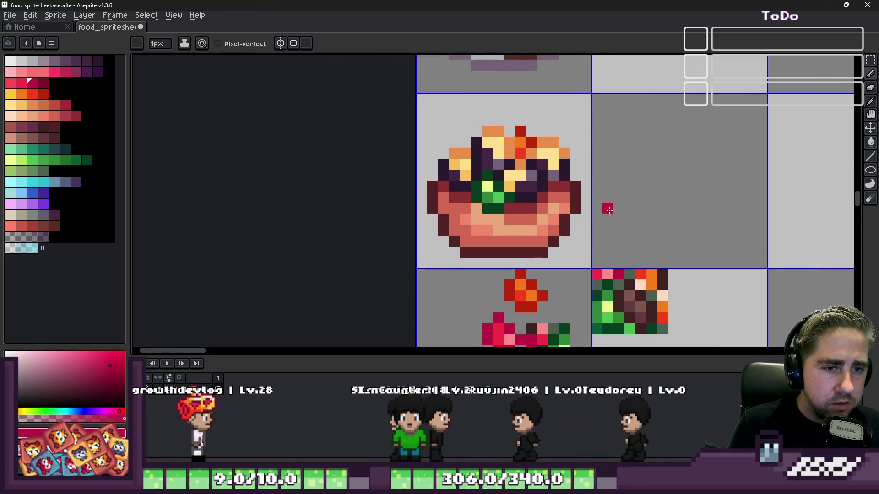
pyautogui.scroll(-1, 609, 213)
pyautogui.scroll(2, 525, 253)
# Step: Select the pink-and-crimson piece and paste it onto the bowl, shifted right and down
pyautogui.press('m')
pyautogui.scroll(1, 524, 253)
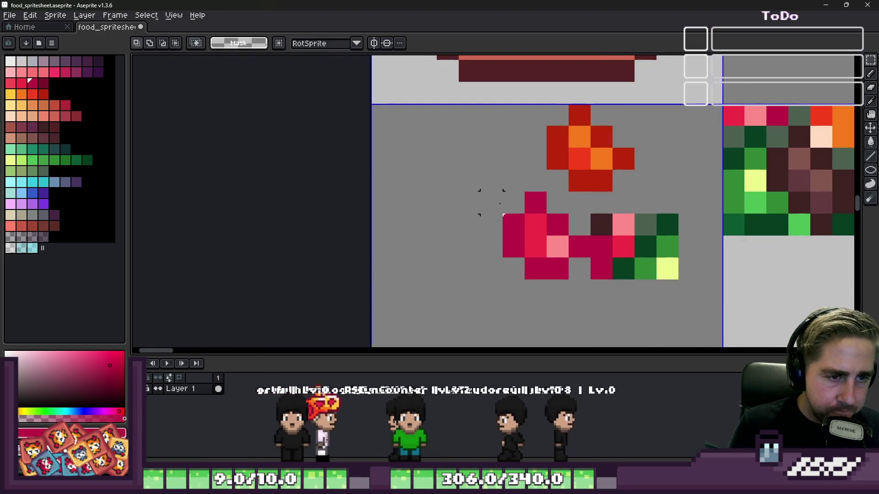
pyautogui.moveTo(501, 190); pyautogui.dragTo(588, 275)
pyautogui.scroll(-3, 581, 265)
pyautogui.scroll(7, 513, 268)
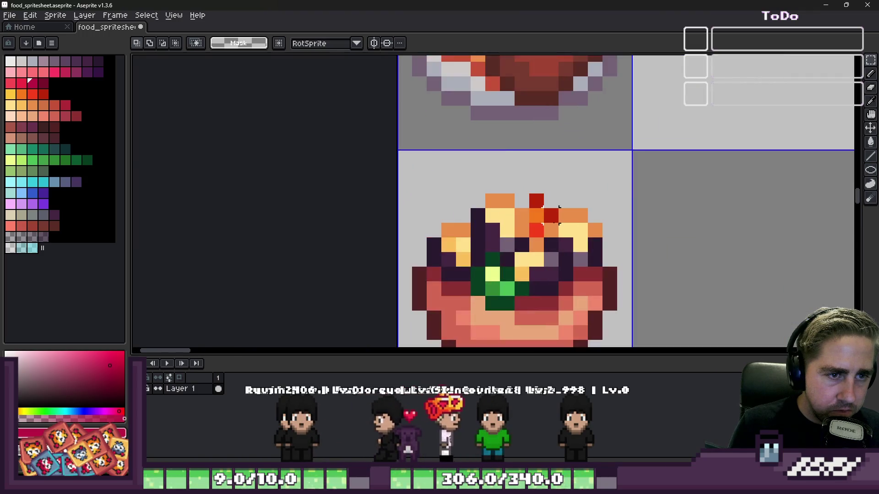
pyautogui.hotkey('ctrl', 'v')
pyautogui.moveTo(504, 209)
pyautogui.mouseDown()
pyautogui.moveTo(573, 257)
pyautogui.moveTo(591, 252)
pyautogui.moveTo(592, 274)
pyautogui.moveTo(615, 279)
pyautogui.moveTo(604, 281)
pyautogui.moveTo(616, 255)
pyautogui.mouseUp()
pyautogui.scroll(-5, 511, 155)
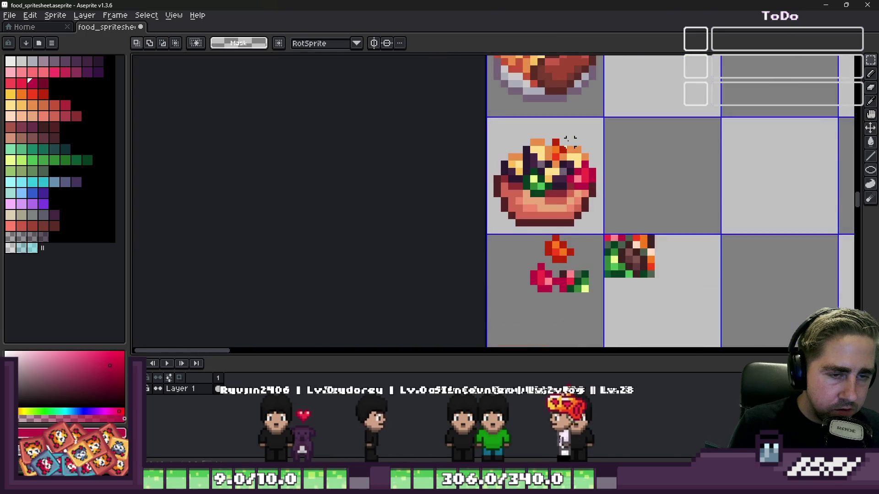
pyautogui.press('Return')
# Step: Paste two more copies of the piece, one on the bowl and one in the empty cell
pyautogui.scroll(3, 506, 161)
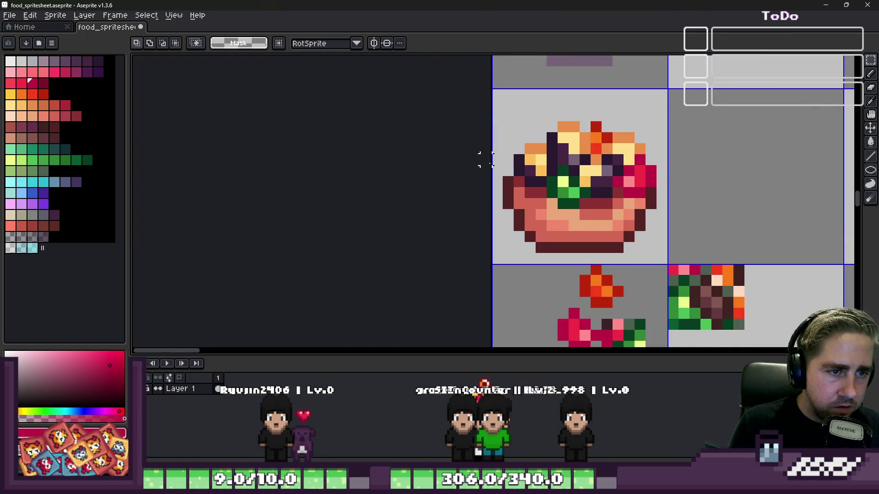
pyautogui.scroll(-2, 483, 169)
pyautogui.scroll(5, 485, 164)
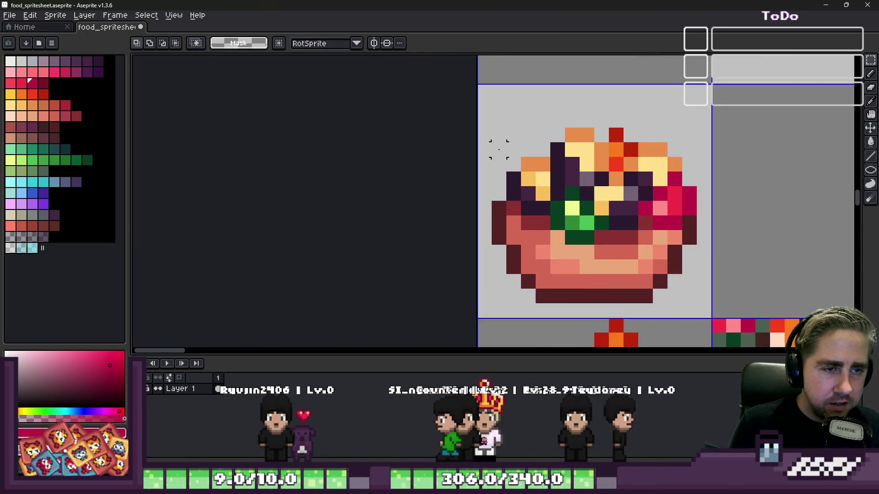
pyautogui.hotkey('ctrl', 'v')
pyautogui.press('Return')
pyautogui.hotkey('ctrl', 'd')
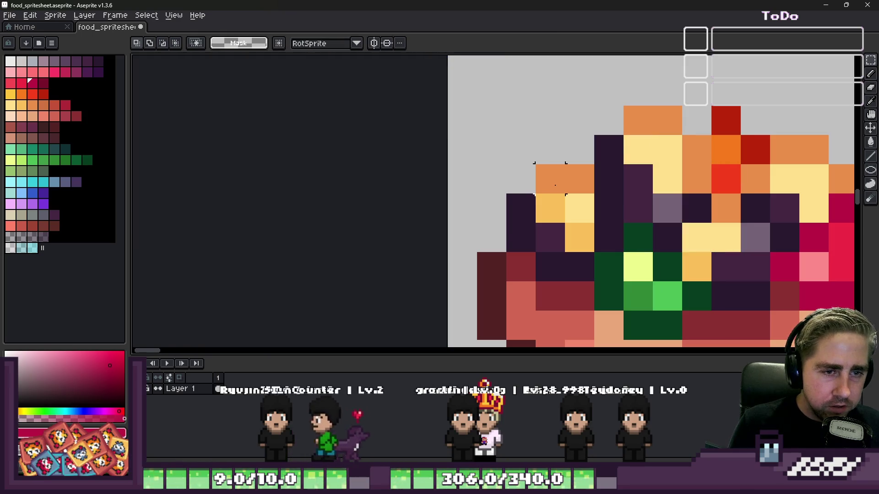
pyautogui.scroll(-3, 485, 183)
pyautogui.hotkey('ctrl', 'v')
pyautogui.moveTo(584, 202); pyautogui.dragTo(710, 191)
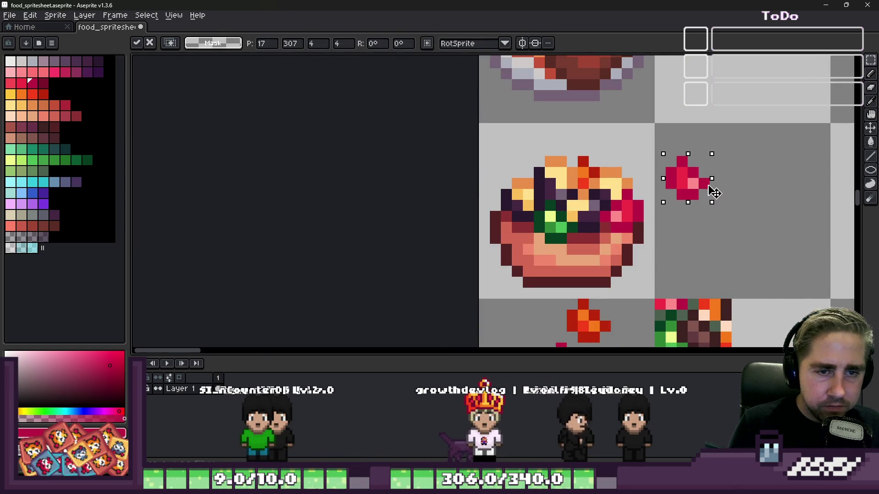
pyautogui.press('Return')
# Step: Select the whole bowl sprite, move it one cell right, then back to its original cell
pyautogui.moveTo(503, 134); pyautogui.dragTo(578, 246)
pyautogui.moveTo(480, 158)
pyautogui.mouseDown()
pyautogui.moveTo(632, 295)
pyautogui.moveTo(654, 300)
pyautogui.mouseUp()
pyautogui.moveTo(533, 209); pyautogui.dragTo(705, 219)
pyautogui.moveTo(621, 134)
pyautogui.mouseDown()
pyautogui.moveTo(706, 216)
pyautogui.moveTo(842, 300)
pyautogui.mouseUp()
pyautogui.moveTo(784, 270); pyautogui.dragTo(614, 257)
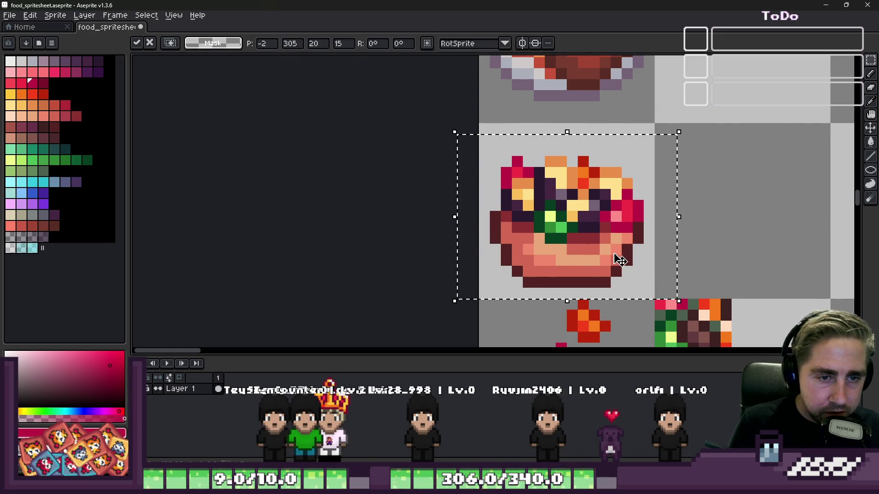
pyautogui.hotkey('ctrl', 'd')
# Step: Delete the leftover scratch sprites below the bowl
pyautogui.scroll(-2, 465, 160)
pyautogui.moveTo(560, 269); pyautogui.dragTo(645, 307)
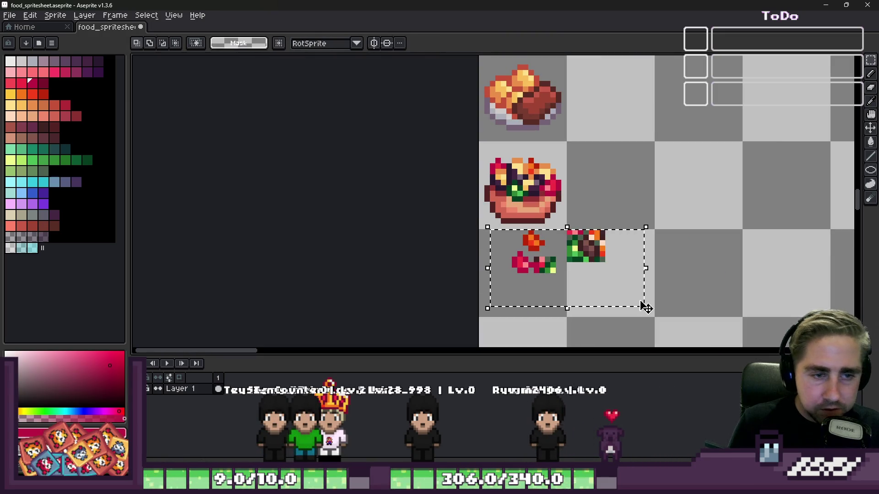
pyautogui.press('Delete')
# Step: Save the spritesheet with Ctrl+S
pyautogui.scroll(-1, 568, 224)
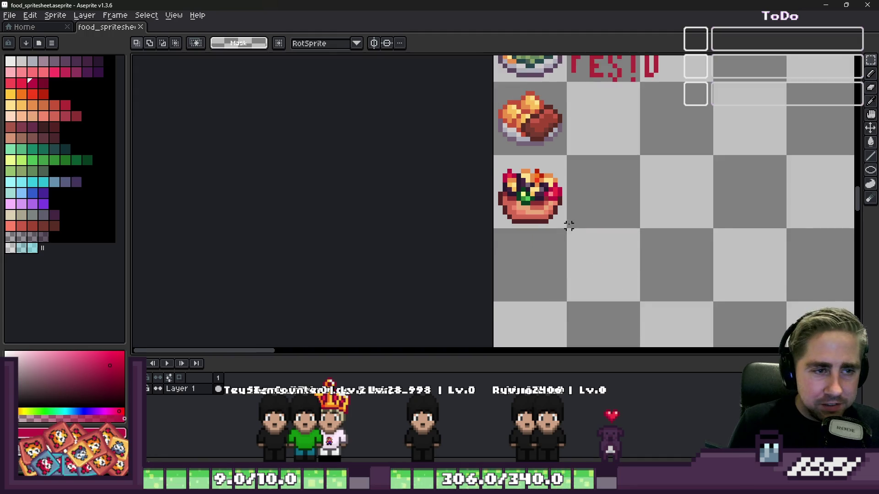
pyautogui.hotkey('ctrl', 's')
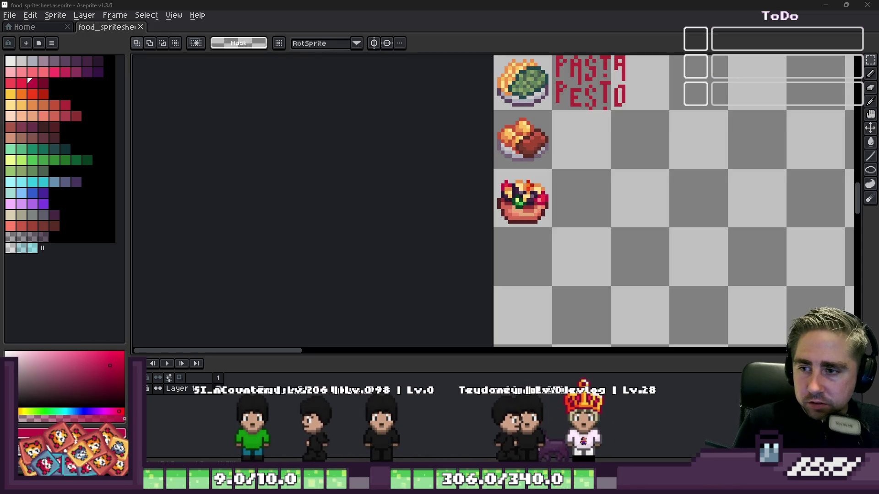
pyautogui.scroll(2, 568, 255)
pyautogui.scroll(-1, 568, 254)
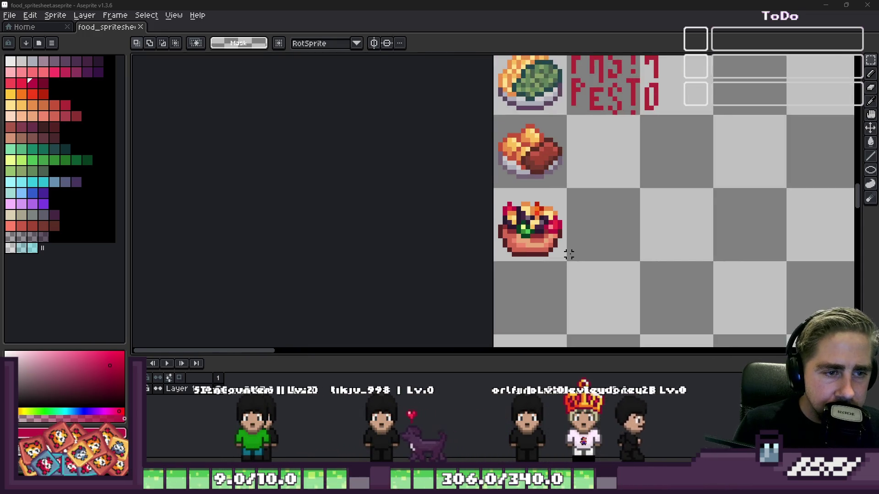
pyautogui.scroll(-2, 570, 252)
pyautogui.scroll(3, 564, 242)
pyautogui.scroll(-1, 563, 206)
pyautogui.scroll(1, 556, 157)
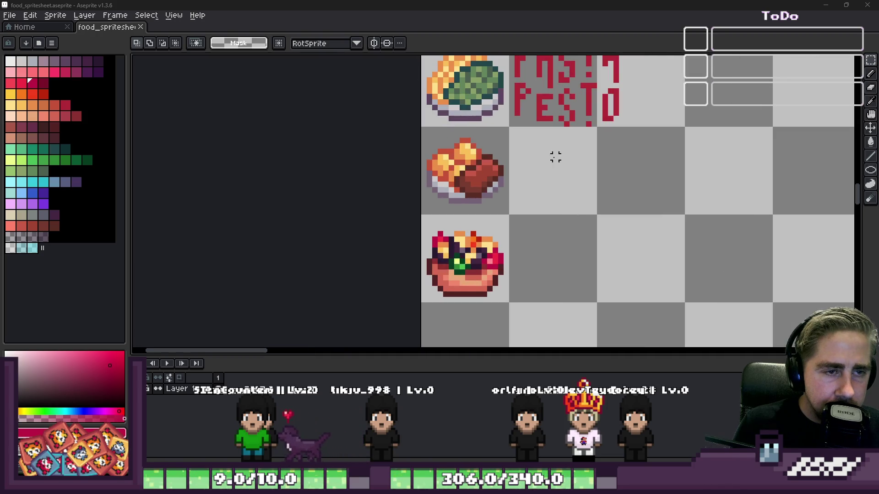
# Step: Draw a crimson stroke in the PESTO colour beside the bowl, then bring up the Food Wheel browser
pyautogui.press('i')
pyautogui.click(538, 104)
pyautogui.press('b')
pyautogui.scroll(3, 520, 271)
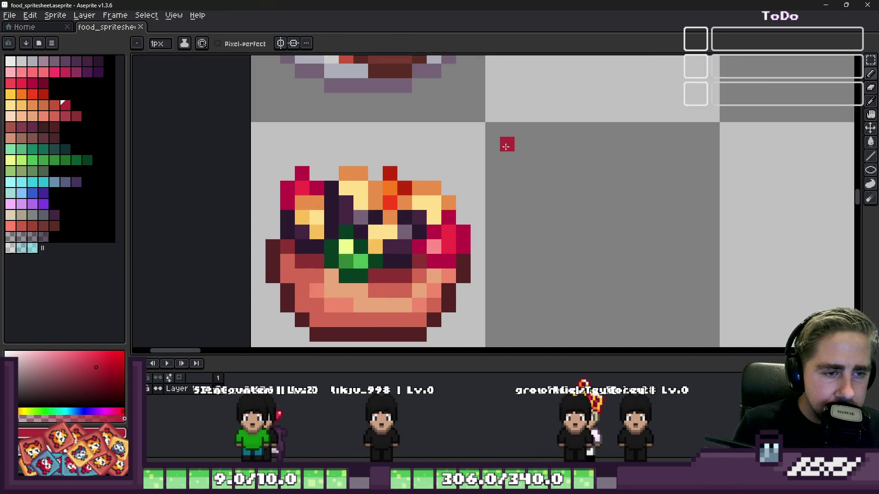
pyautogui.click(521, 159)
pyautogui.scroll(2, 522, 159)
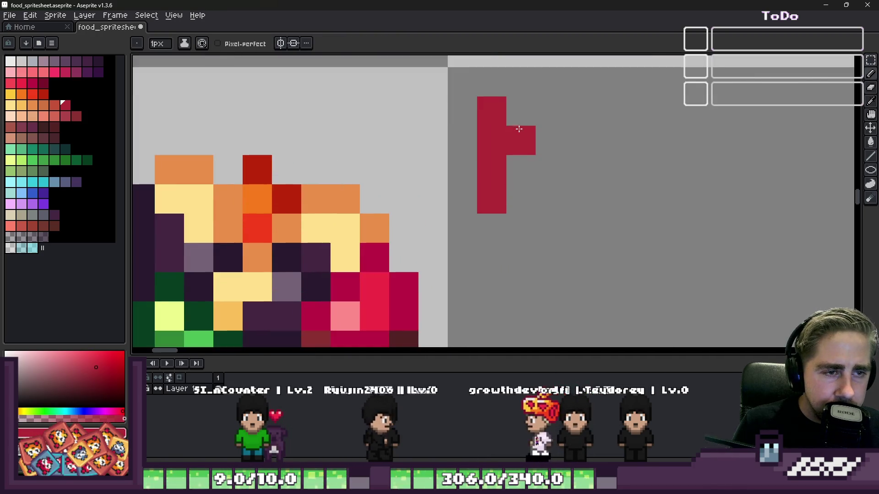
pyautogui.hotkey('ctrl', 'z')
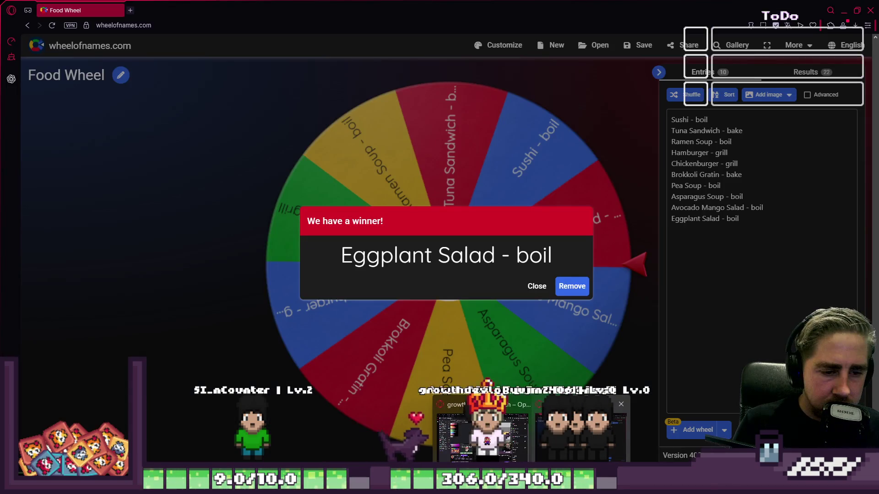
pyautogui.click(581, 430)
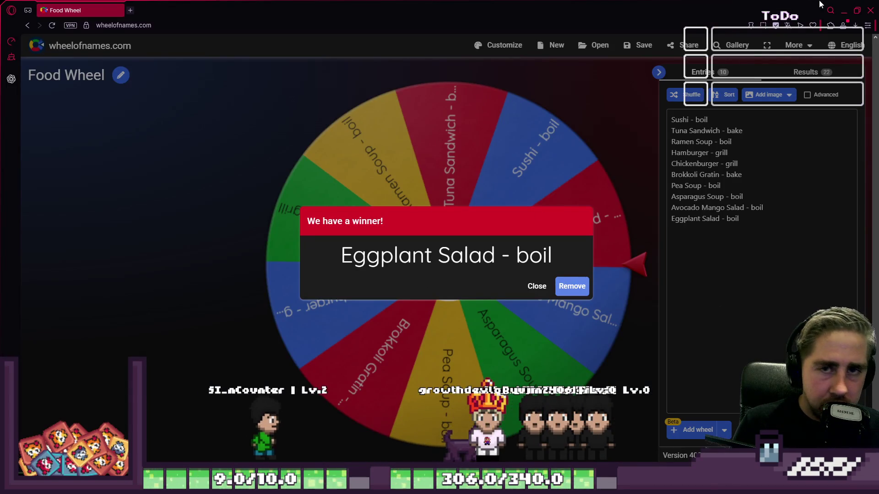
pyautogui.click(843, 10)
# Step: Pixel a crimson E beside the salad bowl and erase the stray cells to its right
pyautogui.click(540, 219)
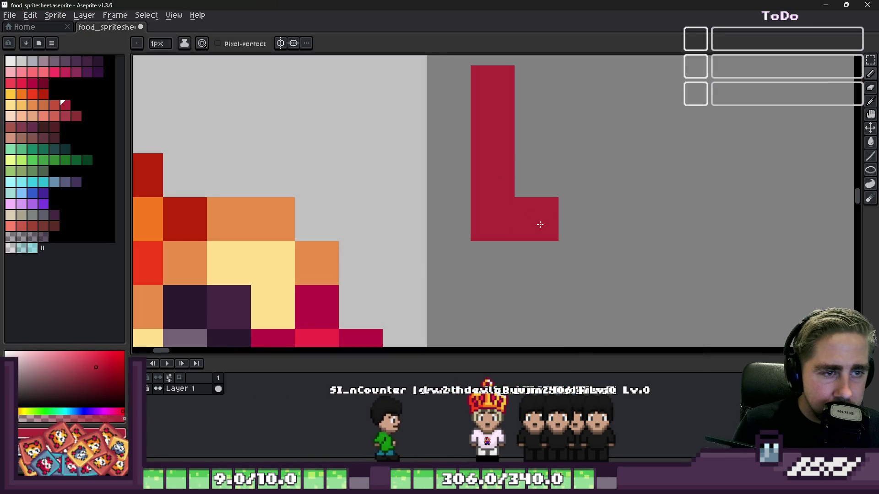
pyautogui.click(543, 125)
pyautogui.scroll(-2, 507, 190)
pyautogui.click(500, 128)
pyautogui.moveTo(500, 128)
pyautogui.mouseDown()
pyautogui.moveTo(544, 133)
pyautogui.moveTo(575, 155)
pyautogui.moveTo(615, 248)
pyautogui.mouseUp()
pyautogui.press('e')
pyautogui.click(567, 158)
pyautogui.click(554, 132)
pyautogui.press('b')
# Step: Draw the two crimson G letters after the E
pyautogui.click(630, 240)
pyautogui.moveTo(643, 188); pyautogui.dragTo(639, 247)
pyautogui.click(616, 133)
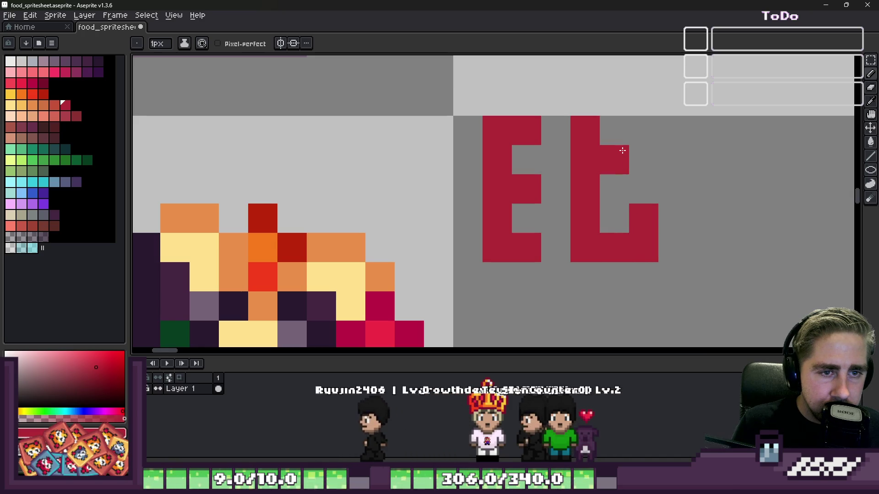
pyautogui.click(638, 130)
pyautogui.scroll(-2, 632, 131)
pyautogui.scroll(2, 595, 135)
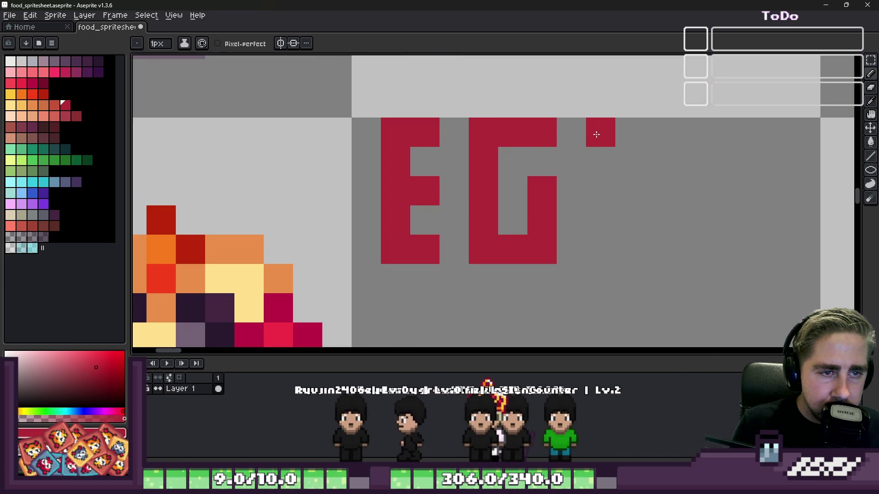
pyautogui.moveTo(601, 131)
pyautogui.mouseDown()
pyautogui.moveTo(604, 245)
pyautogui.moveTo(638, 243)
pyautogui.moveTo(655, 188)
pyautogui.mouseUp()
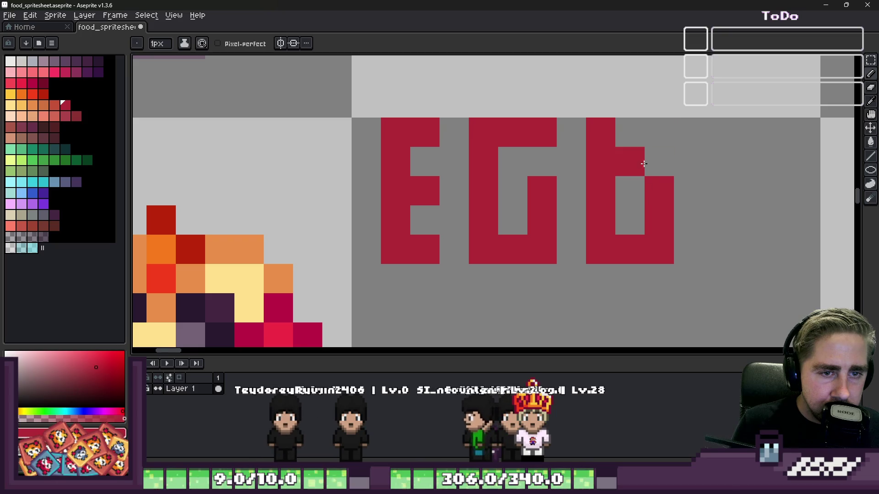
pyautogui.moveTo(659, 133); pyautogui.dragTo(636, 135)
pyautogui.scroll(-1, 637, 135)
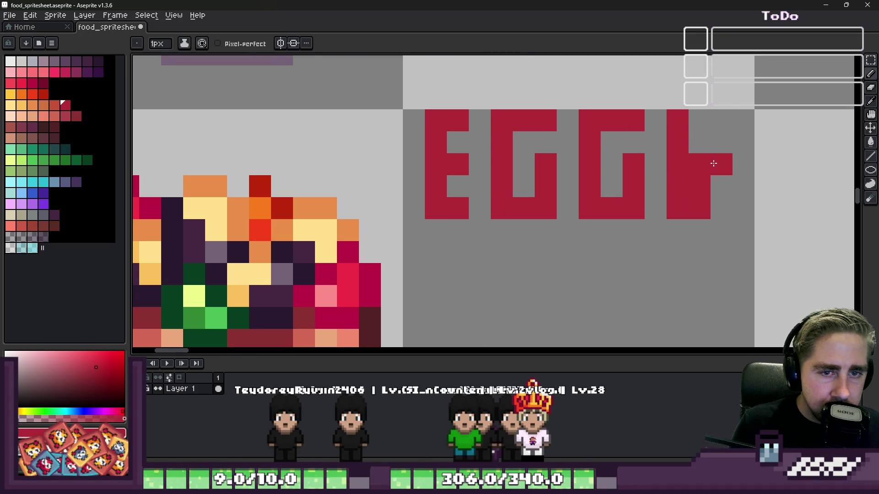
# Step: Add the P and the L of EGGPLANT
pyautogui.click(699, 120)
pyautogui.press('e')
pyautogui.scroll(-2, 699, 209)
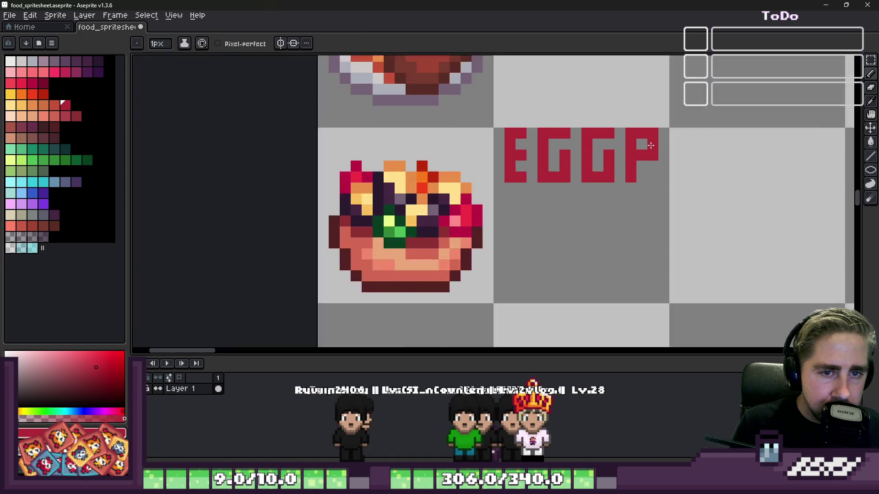
pyautogui.scroll(2, 768, 208)
pyautogui.moveTo(697, 120); pyautogui.dragTo(705, 199)
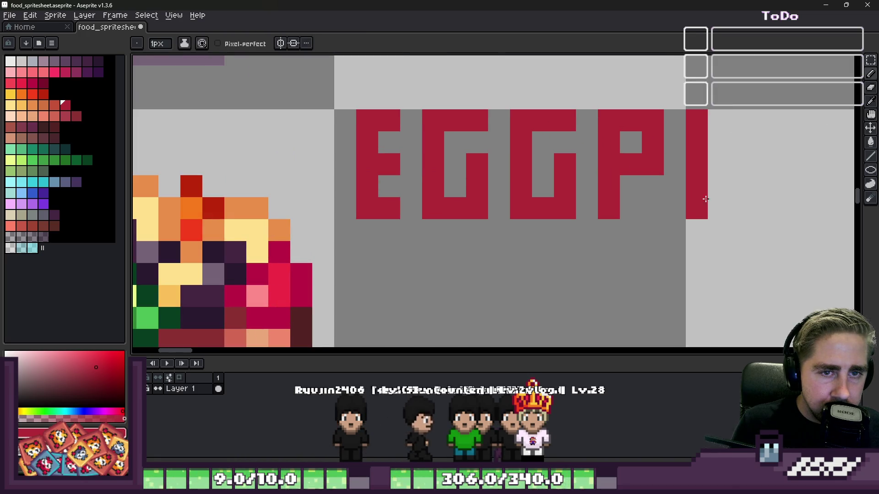
pyautogui.click(732, 207)
pyautogui.scroll(-1, 732, 207)
pyautogui.scroll(1, 676, 178)
pyautogui.click(675, 178)
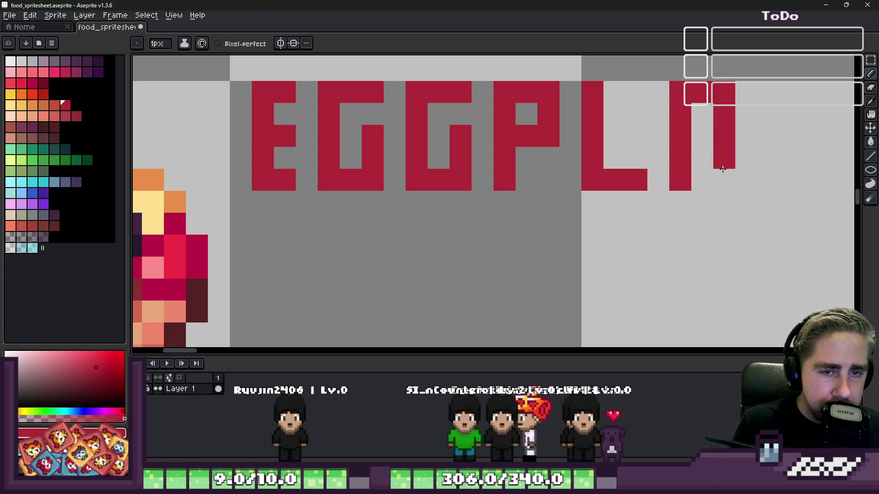
# Step: Shape the A, N and T, undoing a mistaken column with Ctrl+Z
pyautogui.rightClick(708, 158)
pyautogui.click(703, 136)
pyautogui.scroll(-2, 705, 138)
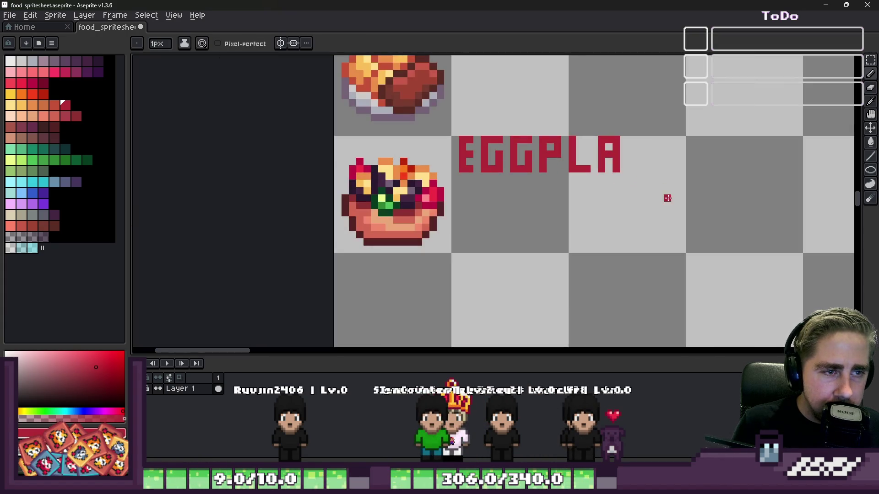
pyautogui.scroll(1, 641, 174)
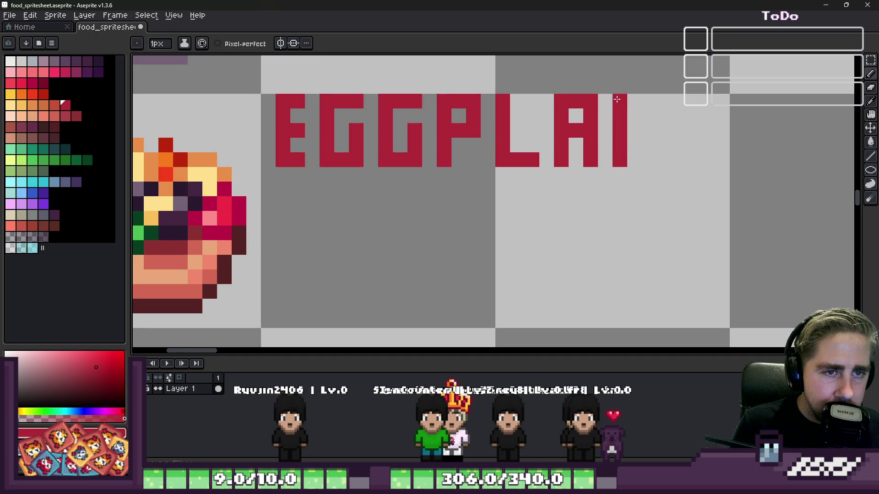
pyautogui.scroll(-1, 649, 163)
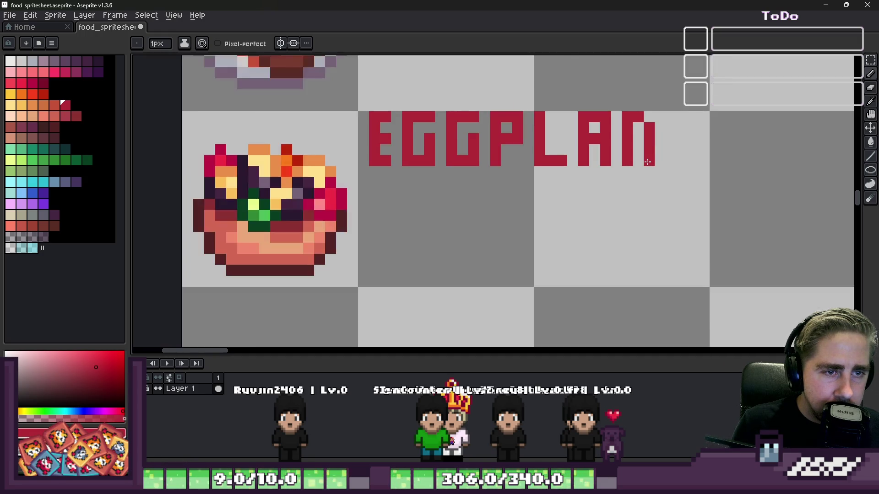
pyautogui.click(657, 149)
pyautogui.scroll(1, 655, 146)
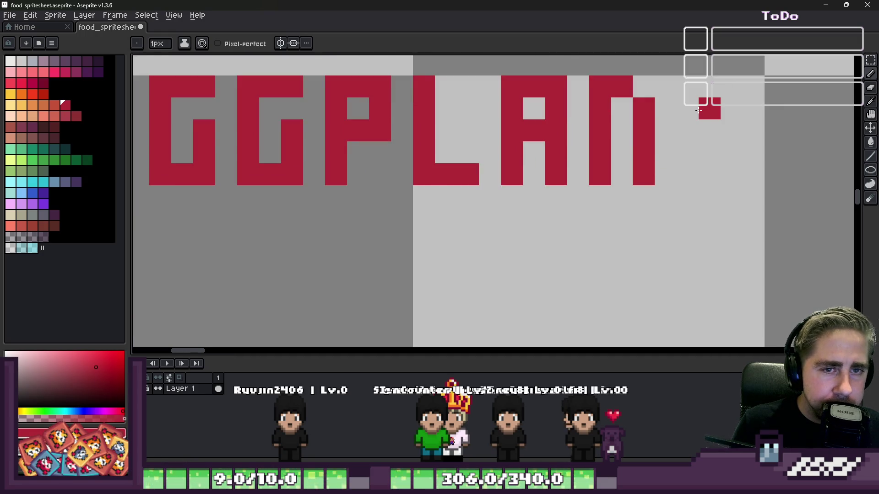
pyautogui.click(694, 117)
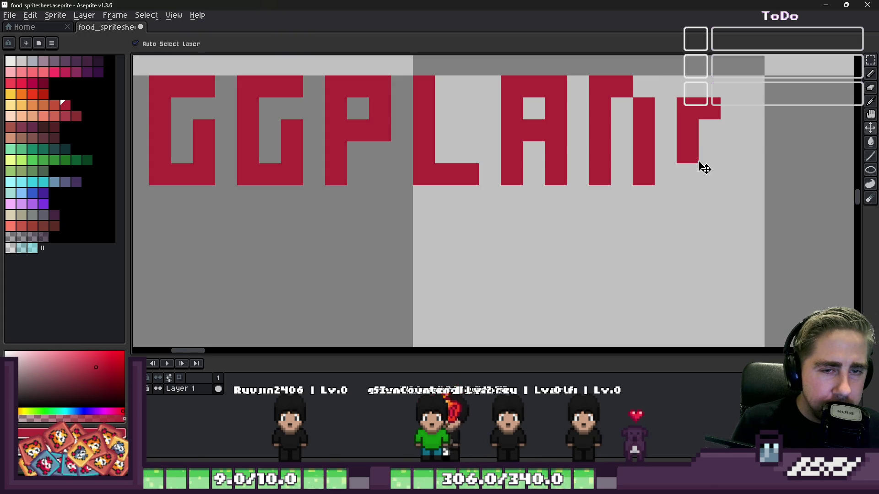
pyautogui.hotkey('ctrl', 'z')
pyautogui.hotkey('ctrl', 'z')
pyautogui.click(706, 136)
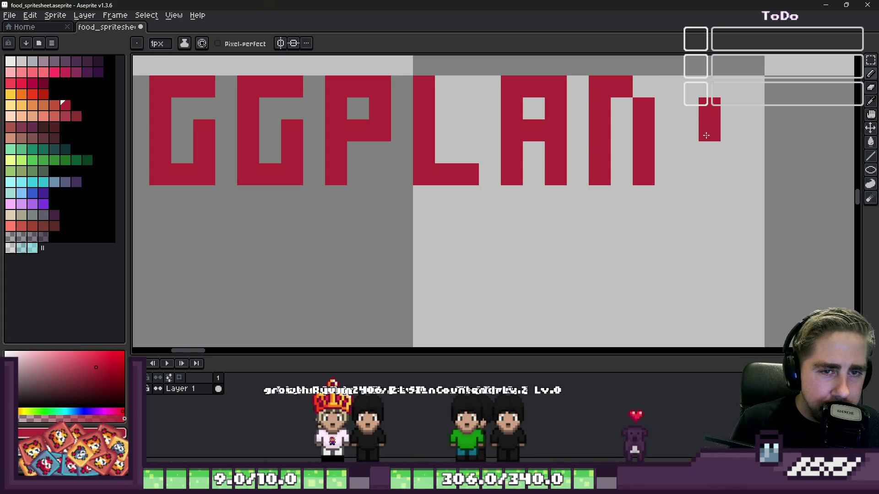
pyautogui.click(688, 86)
pyautogui.click(719, 89)
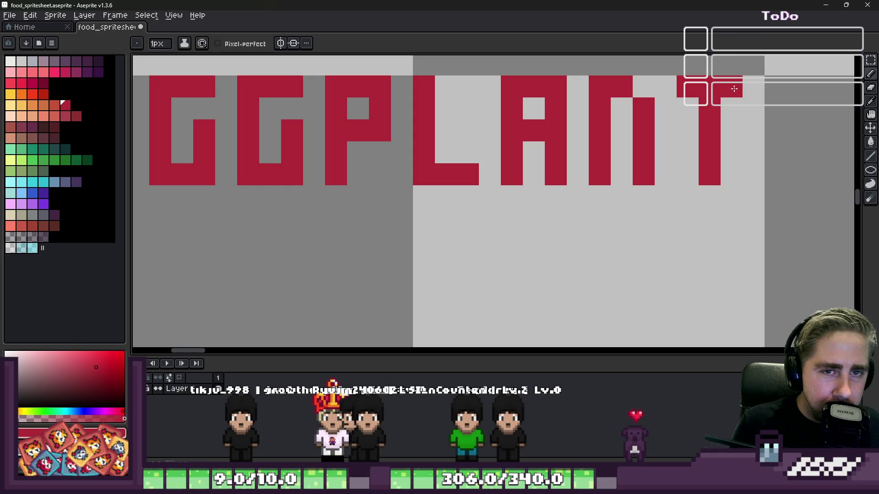
# Step: Marquee-select the E of EGGPLANT to reposition it
pyautogui.press('m')
pyautogui.scroll(-3, 728, 81)
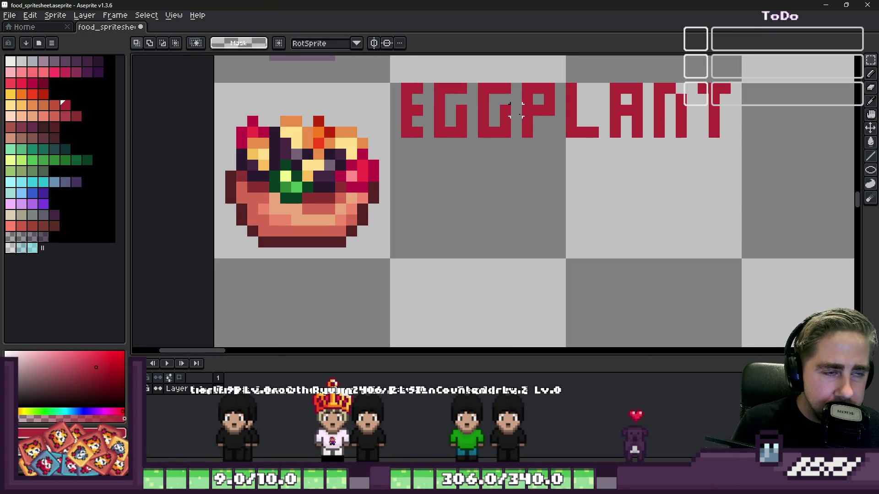
pyautogui.scroll(-1, 637, 176)
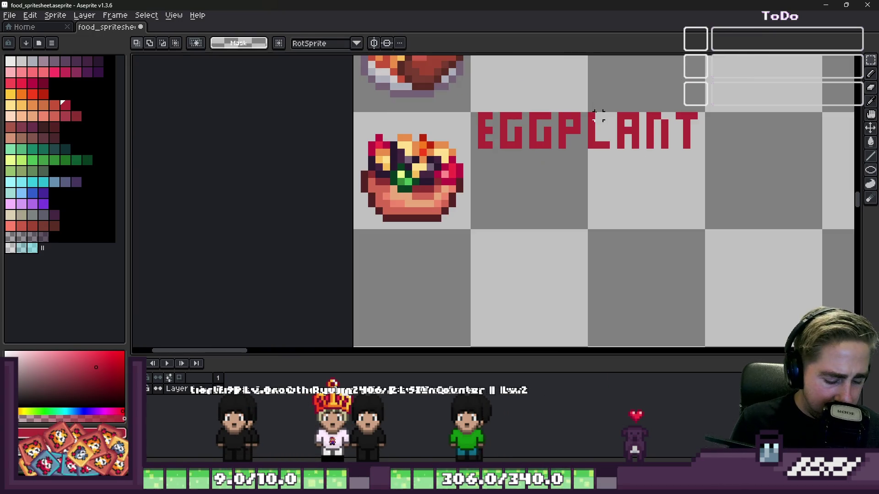
pyautogui.scroll(2, 599, 108)
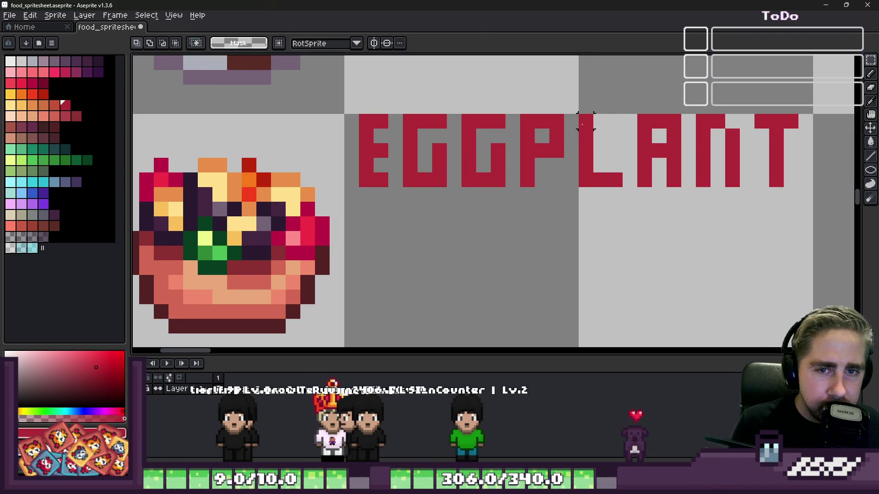
pyautogui.moveTo(345, 115)
pyautogui.mouseDown()
pyautogui.moveTo(391, 191)
pyautogui.moveTo(390, 169)
pyautogui.mouseUp()
pyautogui.scroll(3, 347, 142)
# Step: Shift the E one pixel left, thicken its arms, and pick crimson from the canvas
pyautogui.hotkey('ctrl', 'd')
pyautogui.press('b')
pyautogui.click(461, 87)
pyautogui.click(455, 249)
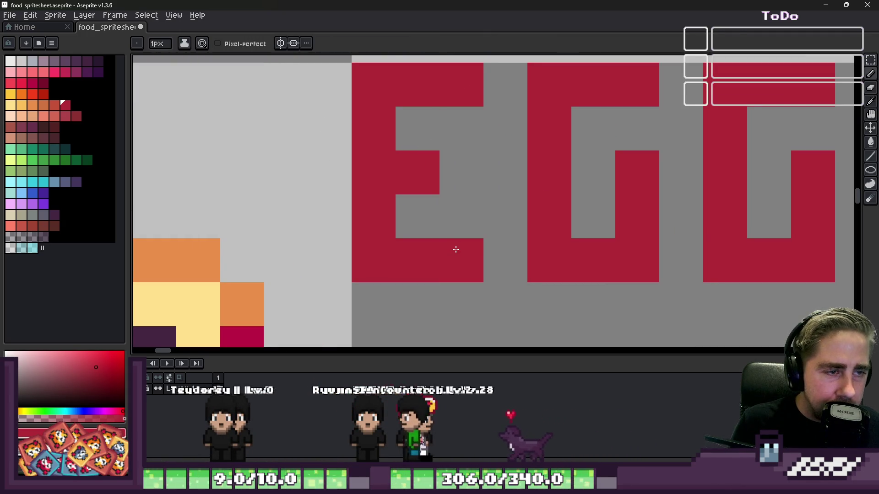
pyautogui.scroll(-3, 424, 167)
pyautogui.scroll(-1, 424, 167)
pyautogui.scroll(-1, 435, 169)
pyautogui.press('i')
pyautogui.scroll(2, 446, 170)
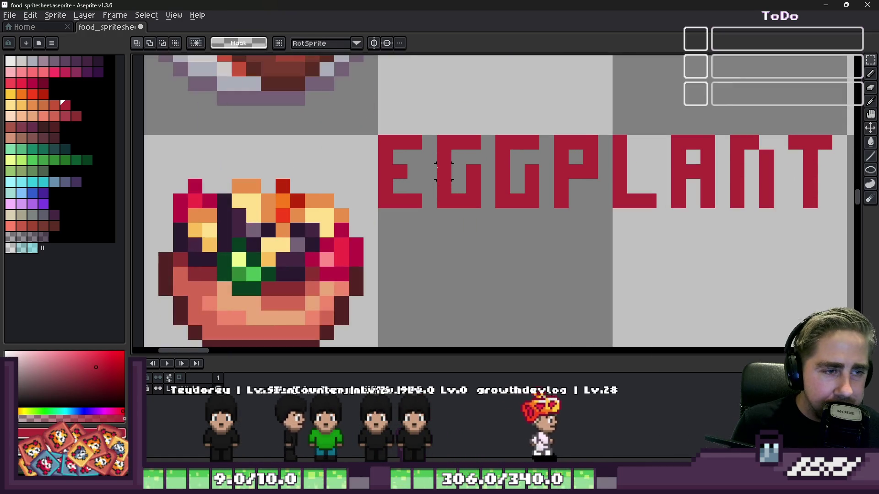
pyautogui.press('b')
pyautogui.scroll(-1, 439, 183)
pyautogui.scroll(2, 426, 211)
# Step: Draw the S and first A of SALAD beneath EGGPLANT
pyautogui.click(423, 219)
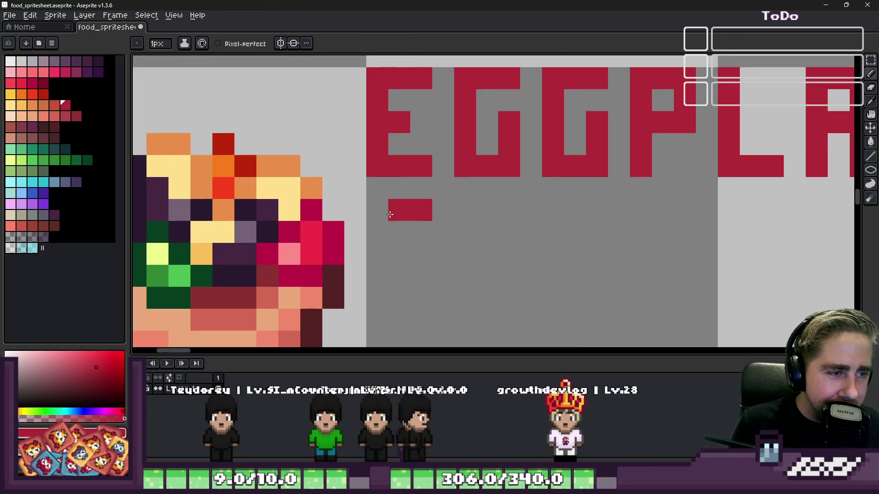
pyautogui.moveTo(390, 214)
pyautogui.mouseDown()
pyautogui.moveTo(377, 233)
pyautogui.moveTo(382, 254)
pyautogui.moveTo(417, 258)
pyautogui.moveTo(400, 297)
pyautogui.mouseUp()
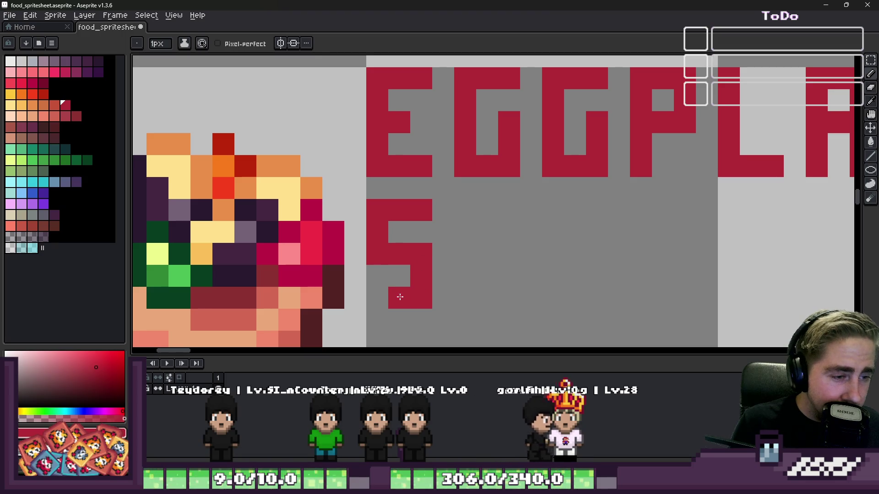
pyautogui.click(465, 211)
pyautogui.moveTo(465, 210); pyautogui.dragTo(465, 297)
pyautogui.click(480, 219)
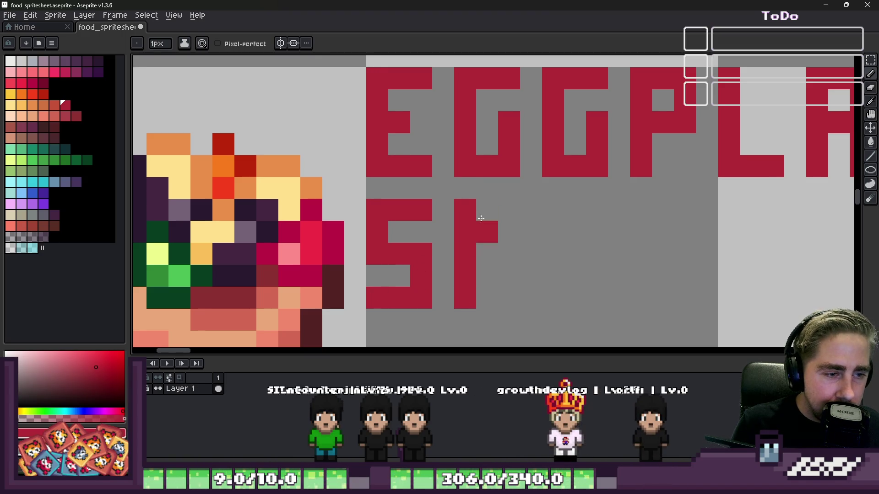
pyautogui.click(487, 254)
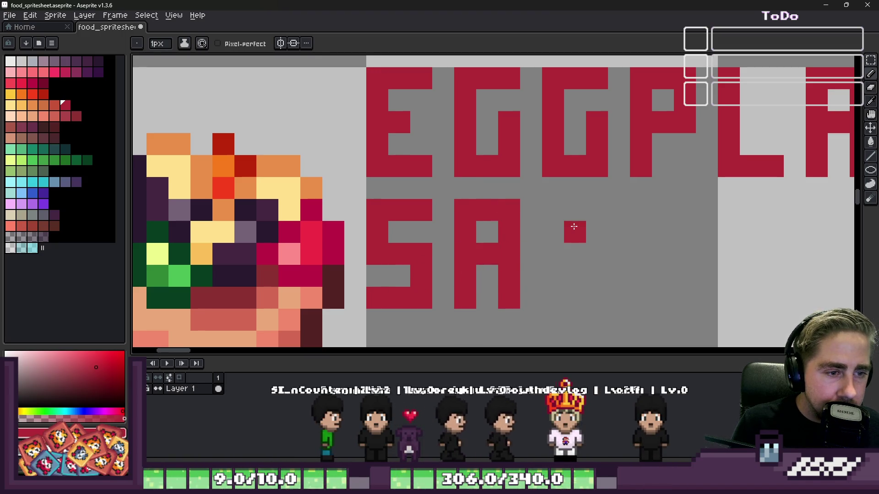
# Step: Draw the L, second A and D, undoing a stray pixel under the L
pyautogui.moveTo(553, 210)
pyautogui.mouseDown()
pyautogui.moveTo(555, 255)
pyautogui.moveTo(584, 295)
pyautogui.mouseUp()
pyautogui.click(597, 298)
pyautogui.moveTo(641, 211); pyautogui.dragTo(641, 299)
pyautogui.click(663, 213)
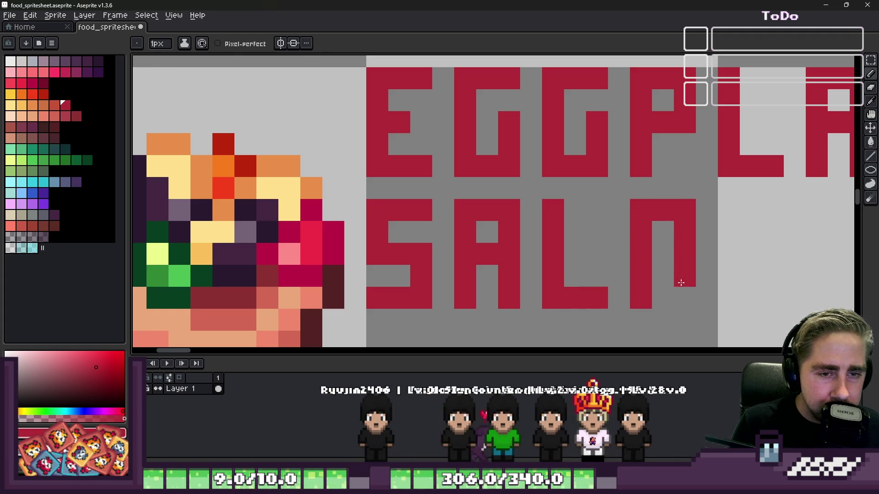
pyautogui.scroll(-2, 659, 257)
pyautogui.scroll(2, 590, 183)
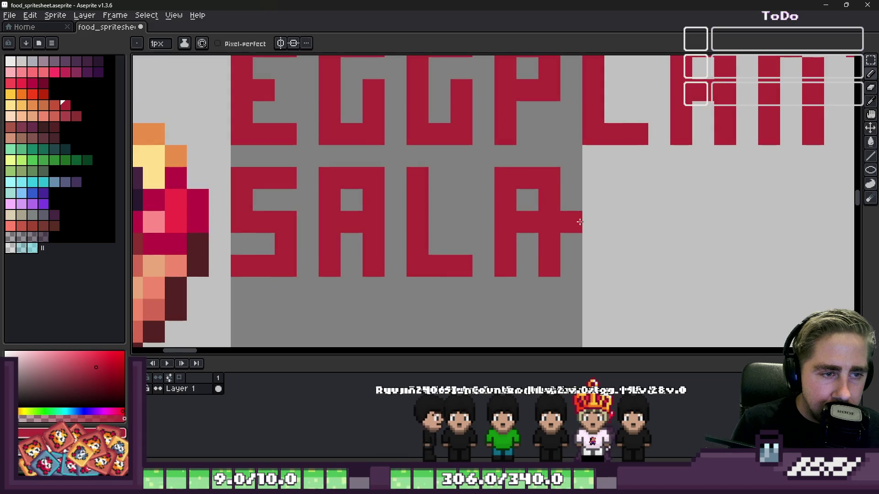
pyautogui.click(591, 158)
pyautogui.hotkey('ctrl', 'z')
pyautogui.moveTo(593, 177)
pyautogui.mouseDown()
pyautogui.moveTo(600, 248)
pyautogui.moveTo(637, 178)
pyautogui.moveTo(615, 177)
pyautogui.mouseUp()
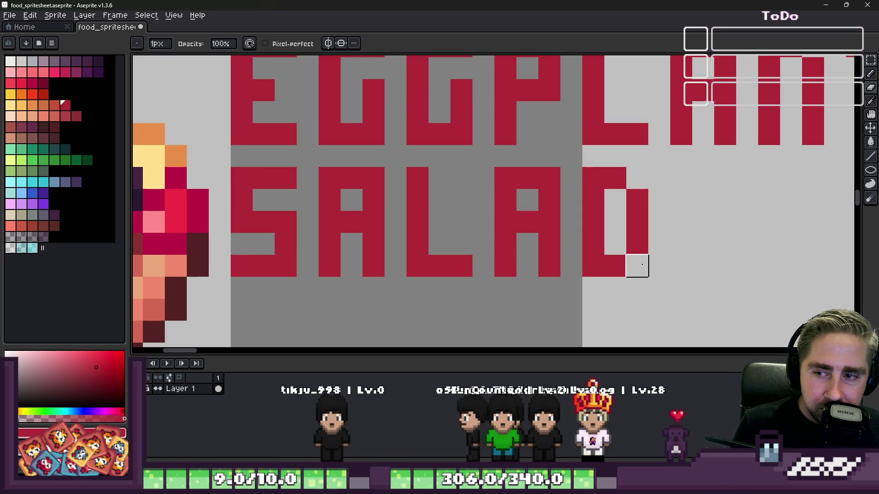
pyautogui.scroll(-2, 638, 257)
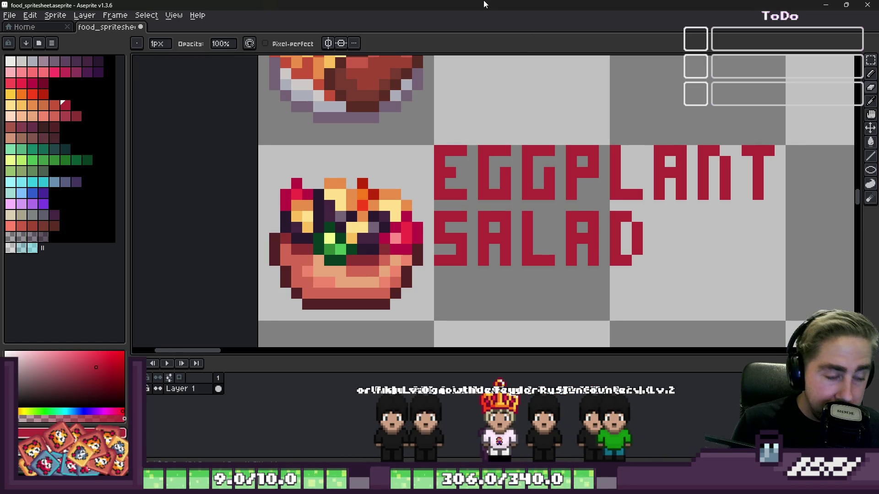
# Step: Move the EGGPLANT SALAD label down one pixel and settle SALAD's position
pyautogui.press('m')
pyautogui.moveTo(435, 146)
pyautogui.mouseDown()
pyautogui.moveTo(856, 266)
pyautogui.moveTo(673, 252)
pyautogui.moveTo(657, 261)
pyautogui.moveTo(666, 267)
pyautogui.mouseUp()
pyautogui.moveTo(416, 191); pyautogui.dragTo(416, 205)
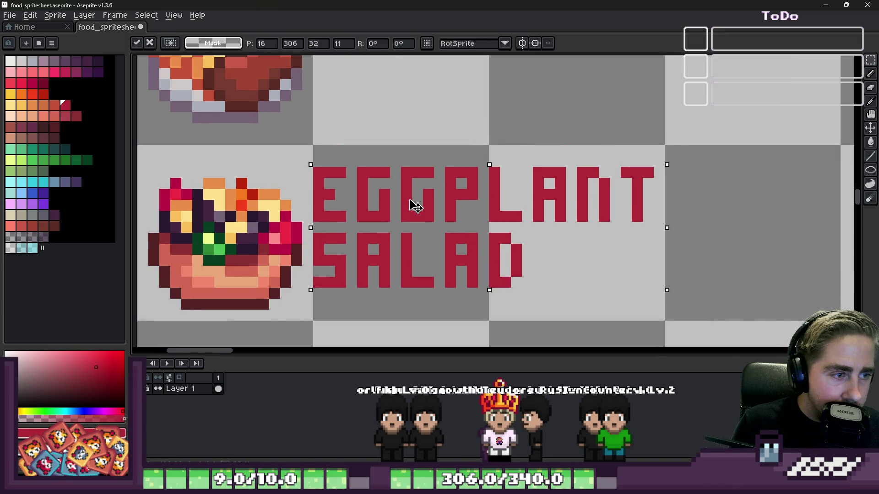
pyautogui.press('Return')
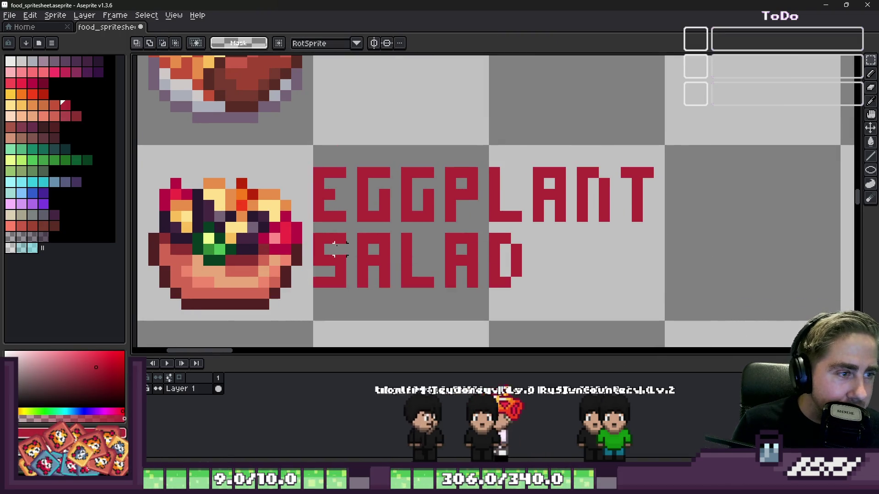
pyautogui.scroll(3, 419, 208)
pyautogui.scroll(-3, 444, 225)
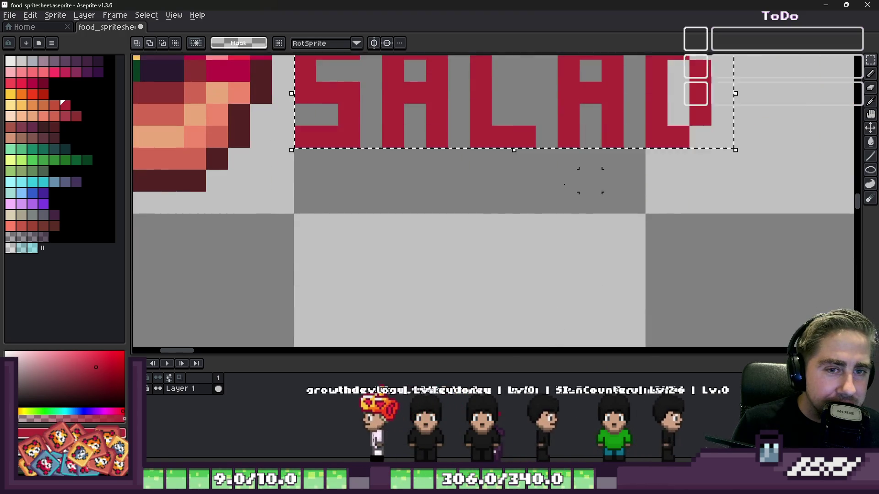
pyautogui.scroll(1, 444, 224)
pyautogui.click(443, 224)
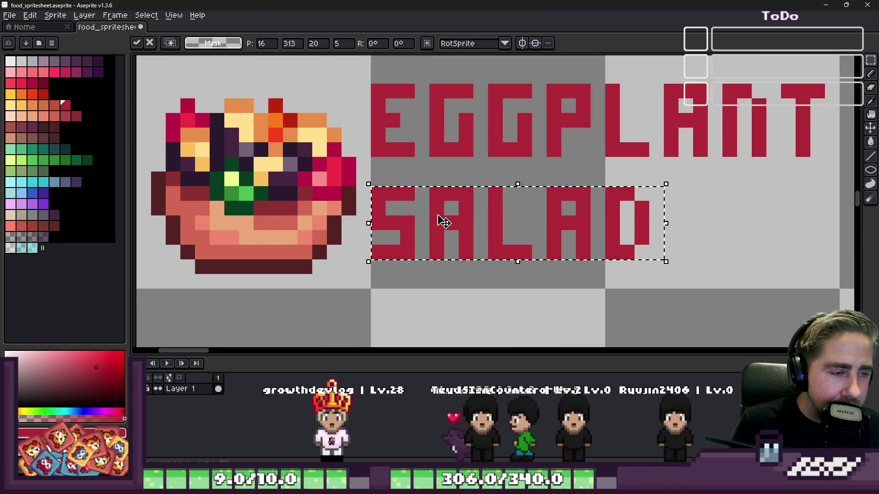
pyautogui.click(436, 170)
pyautogui.scroll(-2, 432, 167)
pyautogui.scroll(1, 404, 125)
# Step: Select the finished EGGPLANT SALAD label and place a red pixel beside the meat sprite
pyautogui.moveTo(396, 130); pyautogui.dragTo(752, 265)
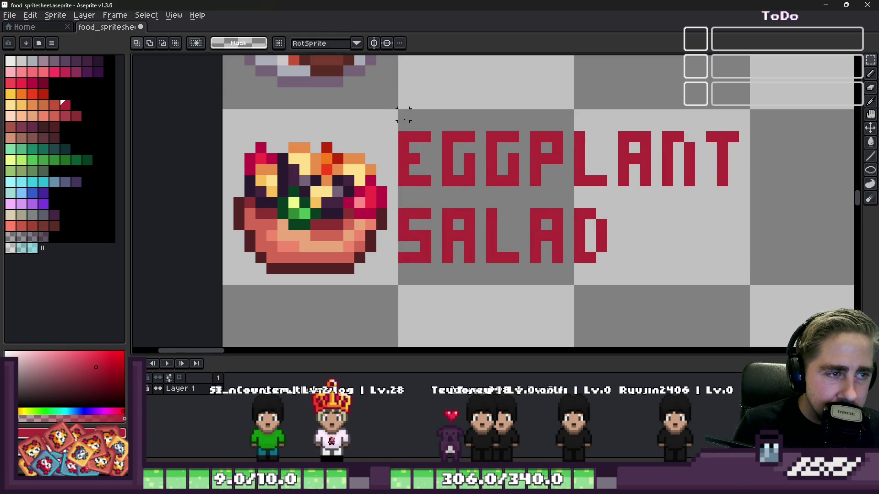
pyautogui.scroll(3, 403, 115)
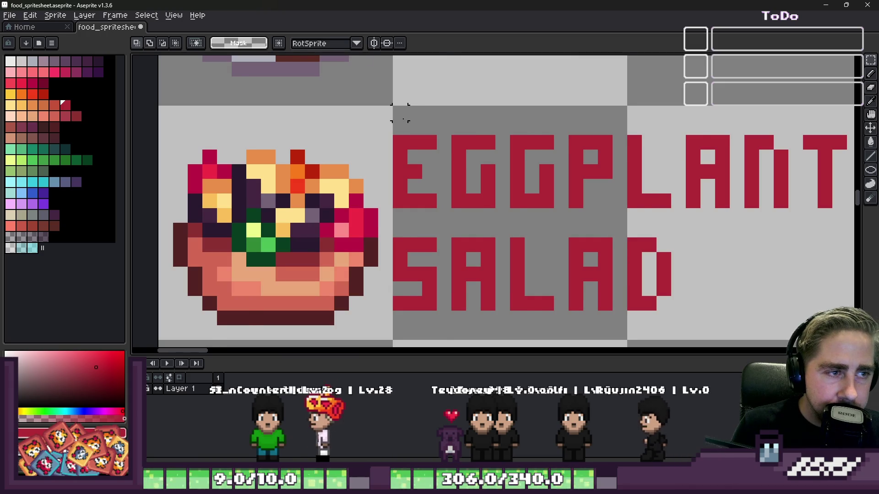
pyautogui.scroll(-1, 399, 112)
pyautogui.moveTo(399, 112)
pyautogui.mouseDown()
pyautogui.moveTo(504, 196)
pyautogui.moveTo(735, 269)
pyautogui.moveTo(746, 285)
pyautogui.mouseUp()
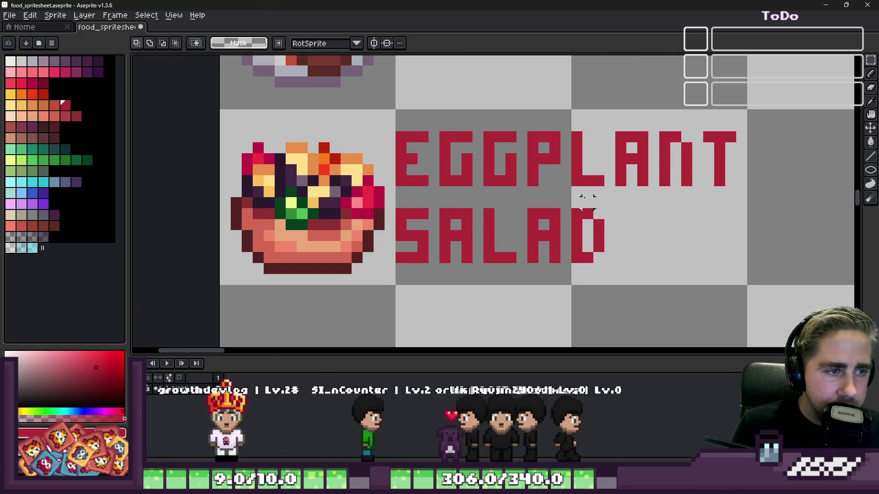
pyautogui.scroll(-2, 587, 203)
pyautogui.scroll(3, 500, 117)
pyautogui.scroll(-2, 361, 161)
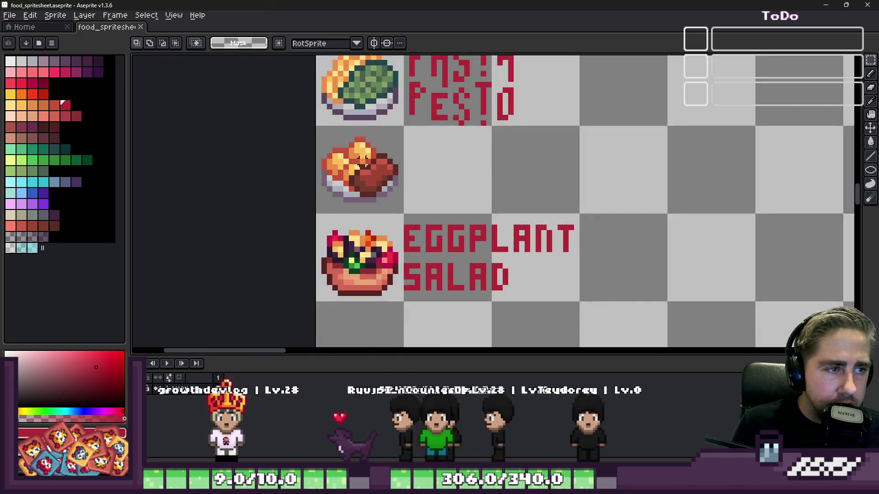
pyautogui.scroll(3, 402, 97)
pyautogui.press('b')
pyautogui.click(413, 201)
# Step: Close the Eggplant Salad - boil winner pop-up and show the Results list
pyautogui.scroll(1, 424, 198)
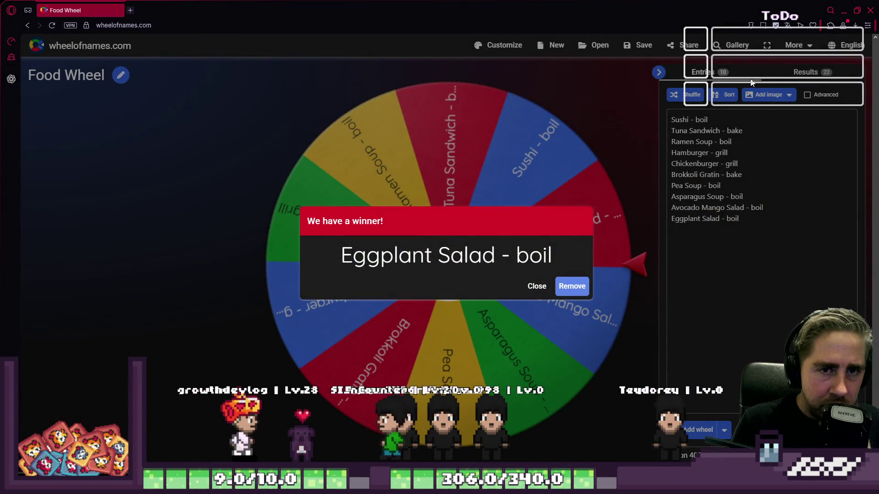
pyautogui.click(787, 78)
pyautogui.click(786, 76)
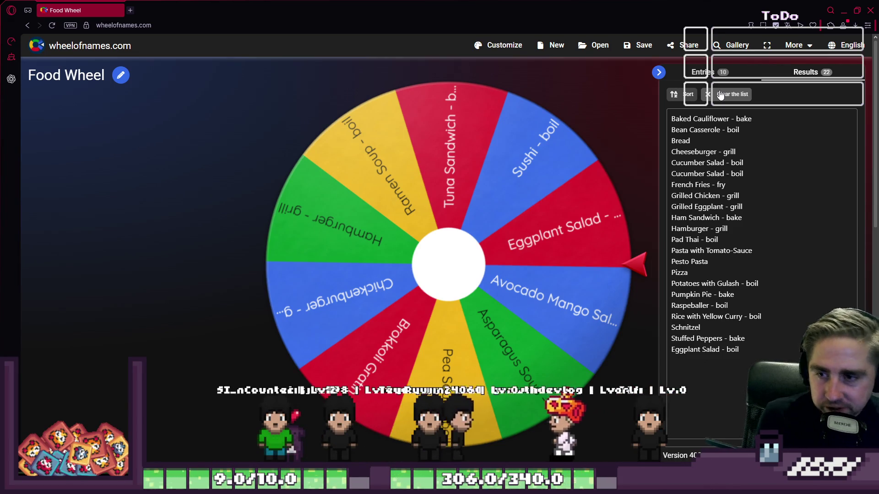
# Step: Minimise the browser and zoom into the sandwich tile in the spritesheet
pyautogui.click(845, 13)
pyautogui.scroll(-2, 435, 218)
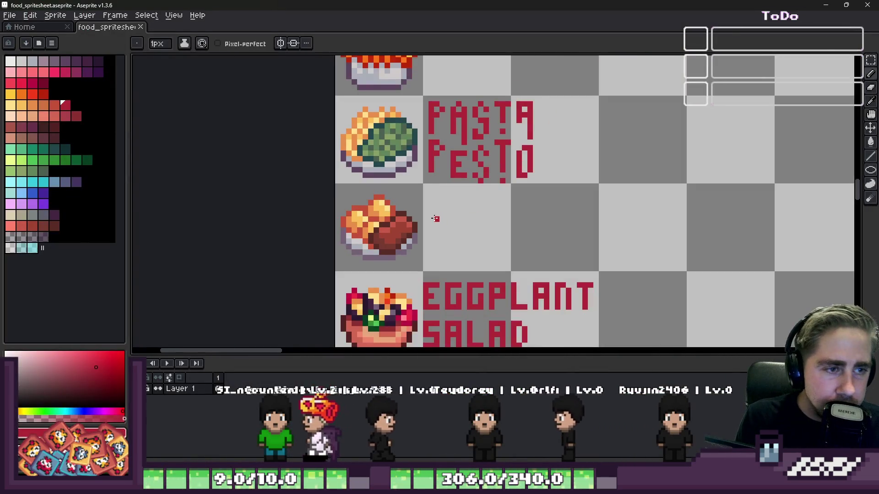
pyautogui.scroll(1, 435, 219)
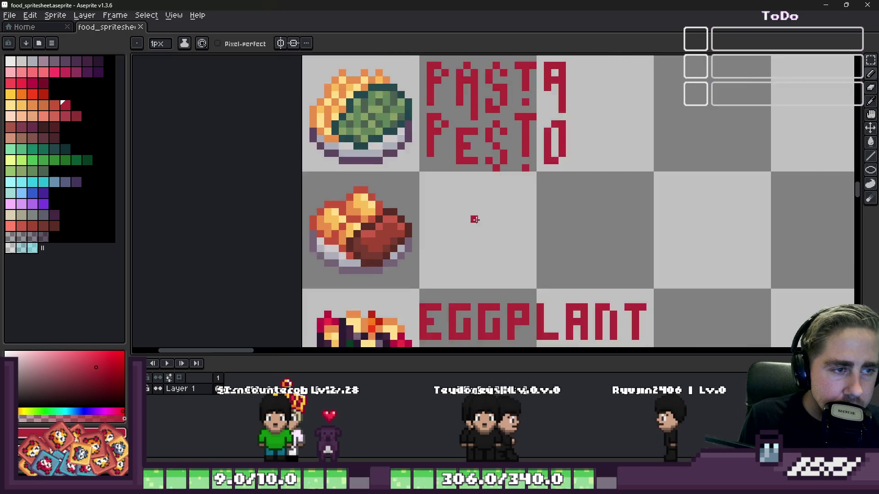
pyautogui.scroll(-2, 475, 219)
pyautogui.scroll(4, 443, 128)
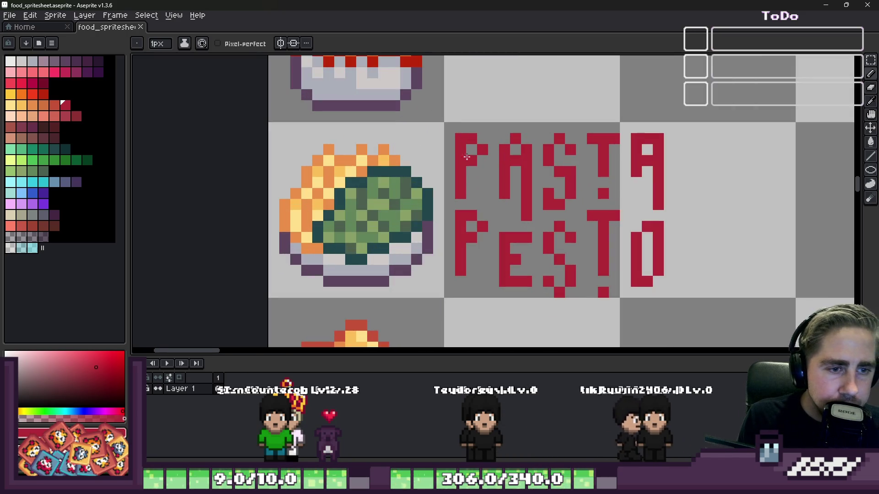
pyautogui.scroll(-5, 574, 305)
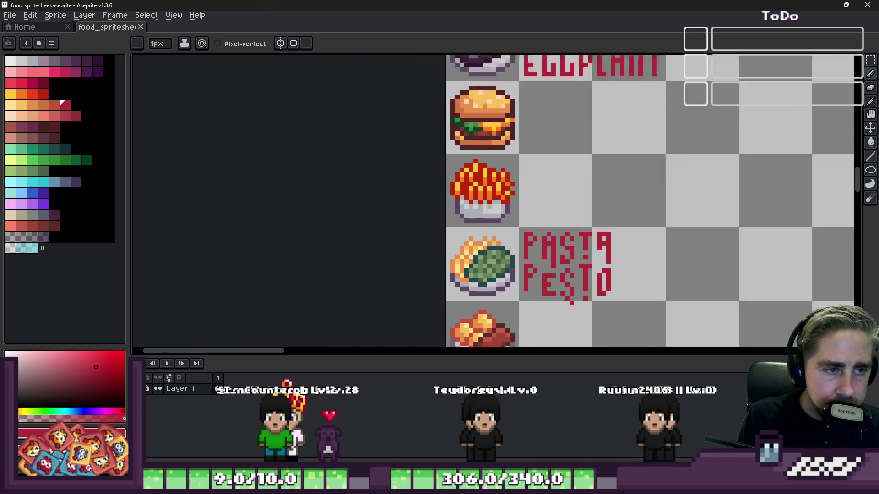
pyautogui.scroll(-2, 549, 181)
pyautogui.scroll(-2, 548, 180)
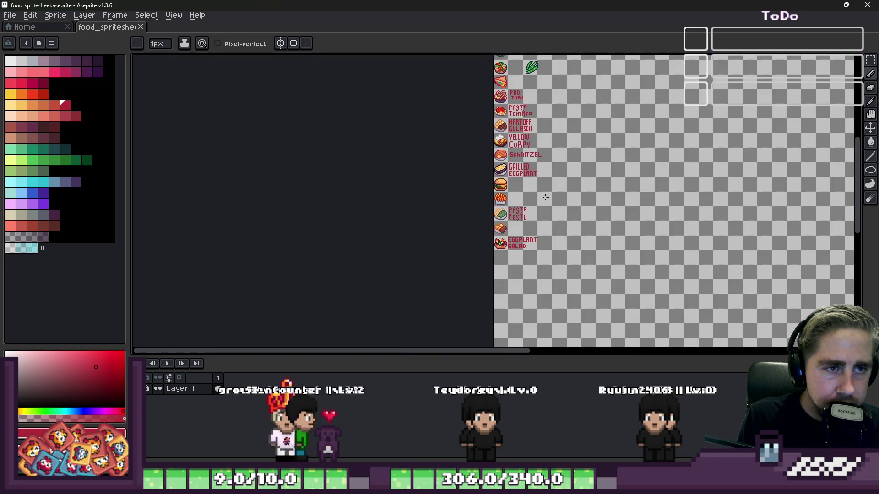
pyautogui.scroll(5, 503, 90)
pyautogui.scroll(3, 504, 91)
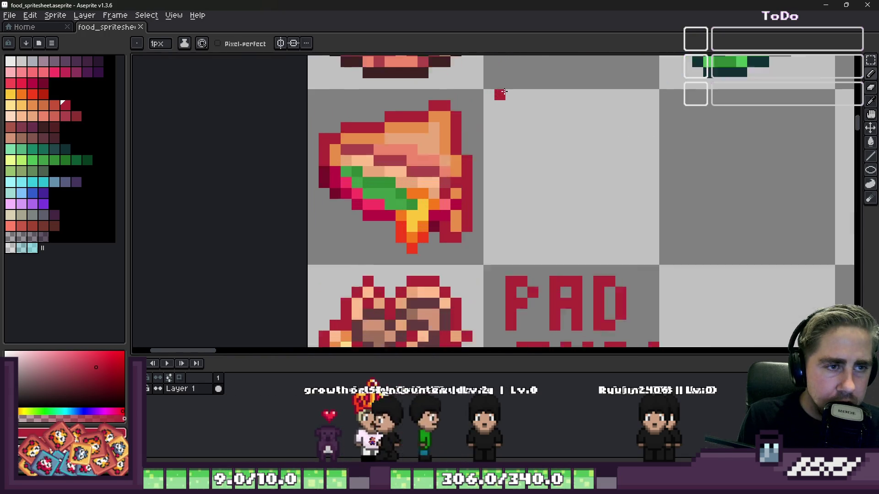
# Step: Pixel the crimson letters H, A and M beside the sandwich sprite
pyautogui.moveTo(513, 110); pyautogui.dragTo(512, 183)
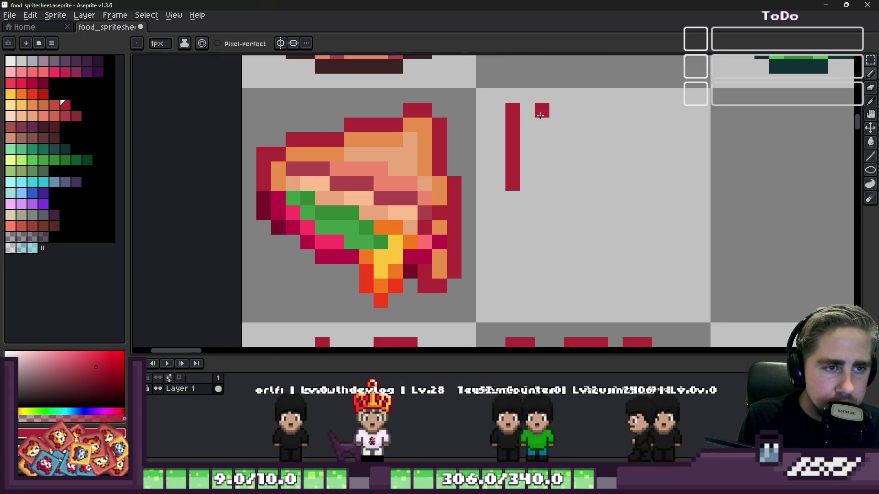
pyautogui.moveTo(542, 109); pyautogui.dragTo(538, 184)
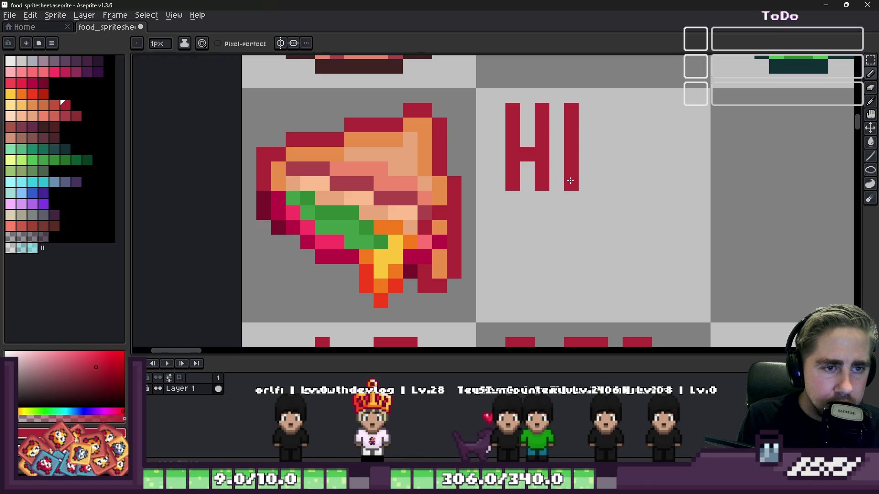
pyautogui.click(586, 110)
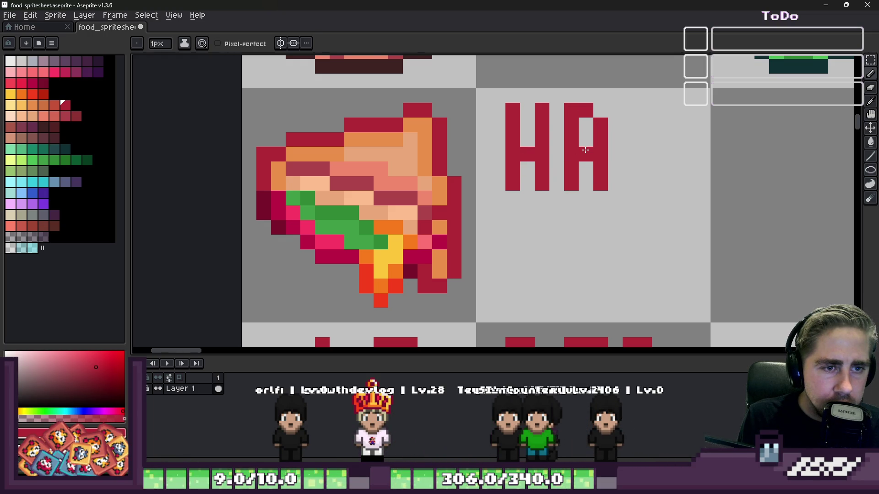
pyautogui.moveTo(630, 117)
pyautogui.mouseDown()
pyautogui.moveTo(630, 183)
pyautogui.moveTo(644, 111)
pyautogui.moveTo(659, 167)
pyautogui.mouseUp()
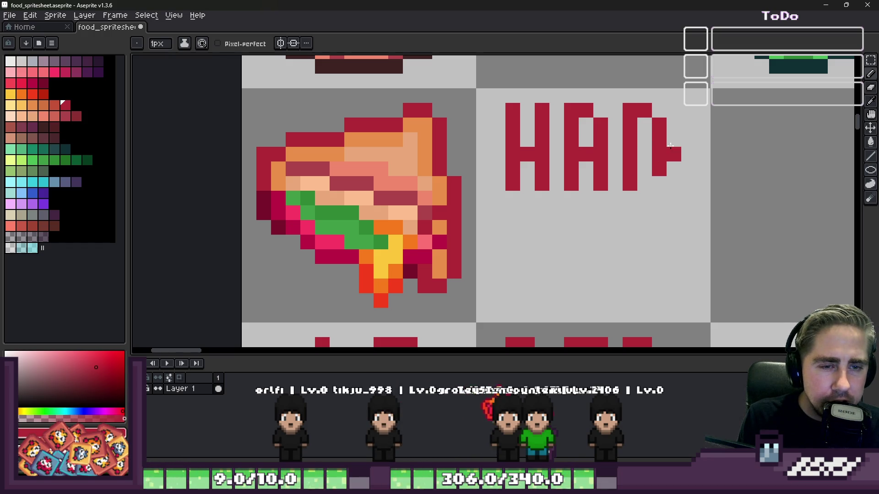
pyautogui.moveTo(674, 109); pyautogui.dragTo(688, 183)
pyautogui.scroll(-3, 643, 190)
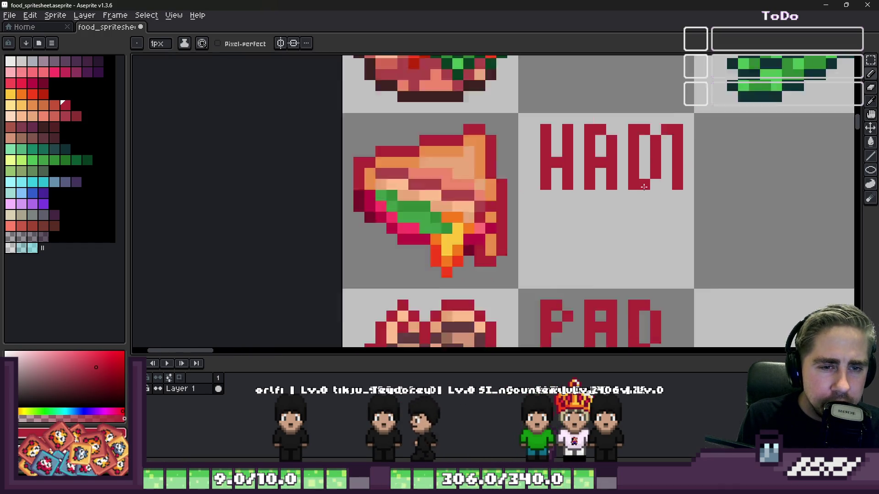
pyautogui.scroll(2, 643, 190)
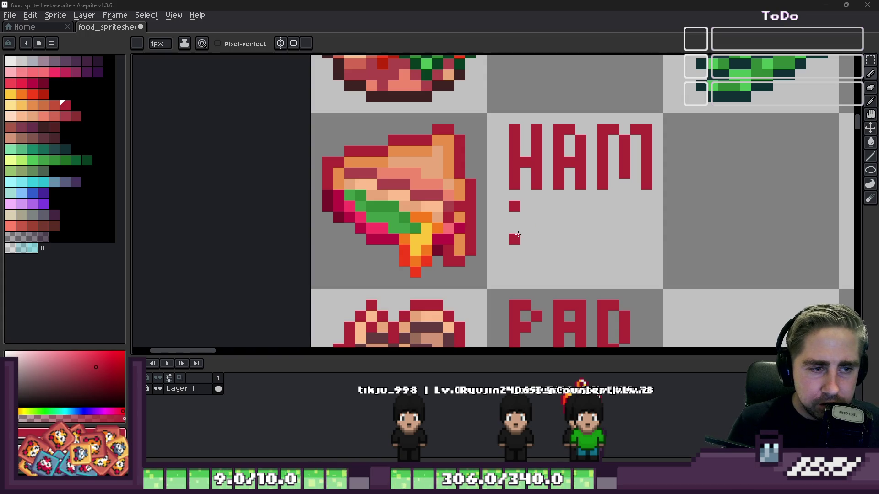
# Step: Turn the F shape into an S, then draw the A and N under HAM
pyautogui.scroll(2, 518, 234)
pyautogui.moveTo(504, 218)
pyautogui.mouseDown()
pyautogui.moveTo(509, 229)
pyautogui.moveTo(555, 226)
pyautogui.moveTo(514, 265)
pyautogui.mouseUp()
pyautogui.click(610, 186)
pyautogui.moveTo(611, 187)
pyautogui.mouseDown()
pyautogui.moveTo(600, 267)
pyautogui.moveTo(627, 174)
pyautogui.moveTo(647, 275)
pyautogui.moveTo(624, 215)
pyautogui.mouseUp()
pyautogui.moveTo(688, 202)
pyautogui.mouseDown()
pyautogui.moveTo(684, 179)
pyautogui.moveTo(689, 270)
pyautogui.moveTo(722, 192)
pyautogui.mouseUp()
pyautogui.moveTo(730, 254); pyautogui.dragTo(732, 270)
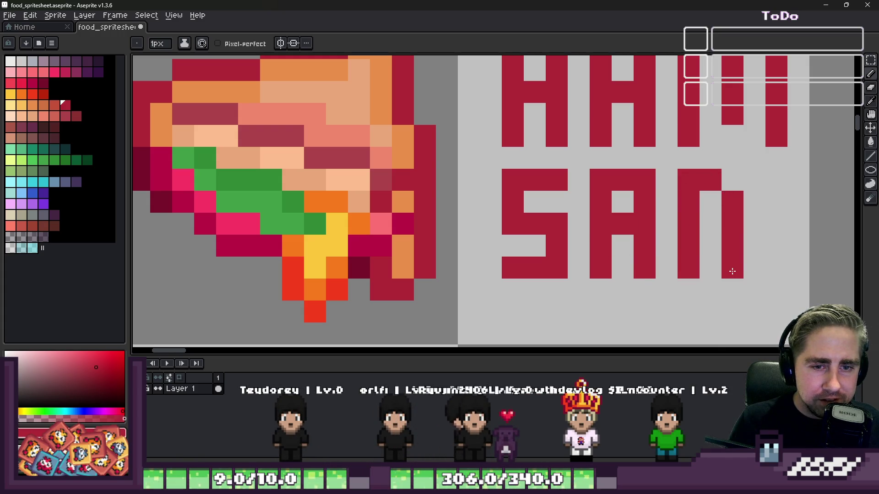
pyautogui.scroll(-5, 640, 227)
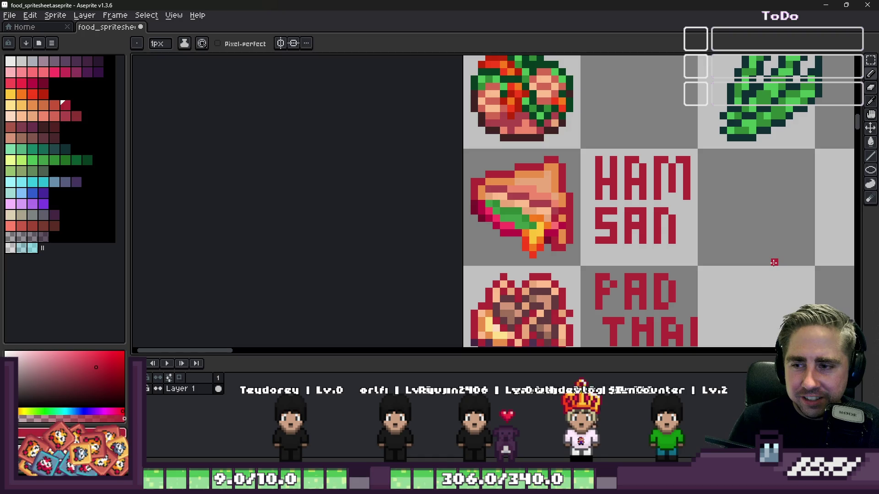
pyautogui.scroll(3, 774, 262)
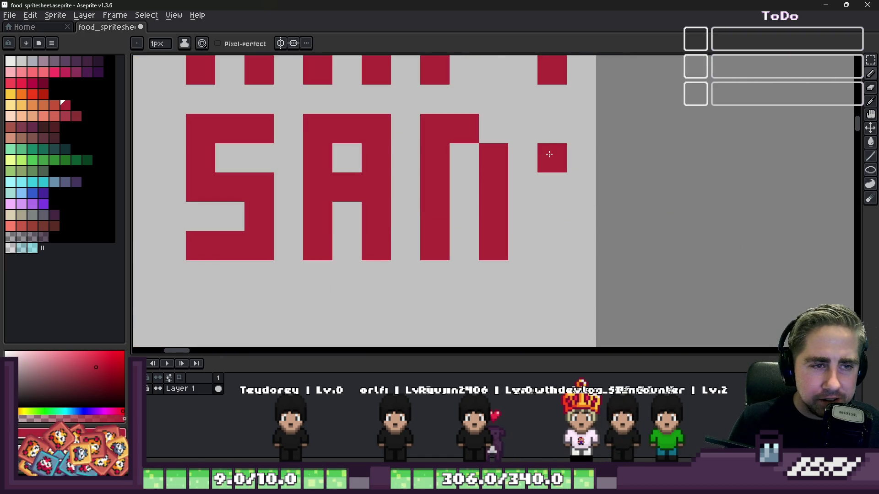
# Step: Draw the D, fixing a misplaced pixel with Ctrl+Z, and the W to finish SANDW
pyautogui.moveTo(551, 147)
pyautogui.mouseDown()
pyautogui.moveTo(551, 241)
pyautogui.moveTo(569, 245)
pyautogui.mouseUp()
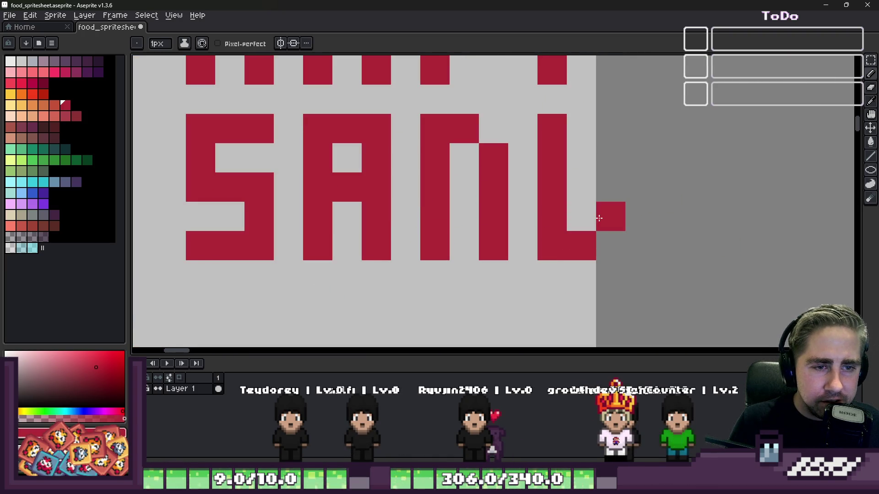
pyautogui.scroll(-5, 590, 137)
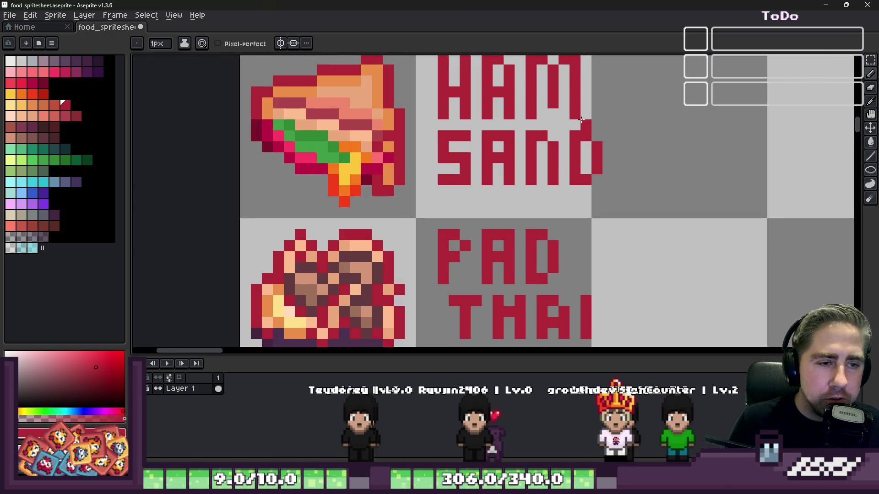
pyautogui.scroll(1, 581, 119)
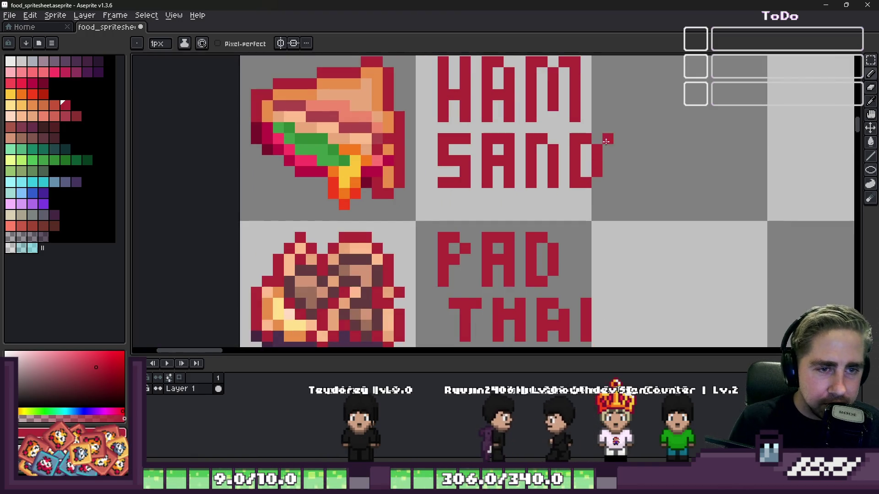
pyautogui.click(617, 138)
pyautogui.scroll(2, 616, 140)
pyautogui.hotkey('ctrl', 'z')
pyautogui.click(610, 148)
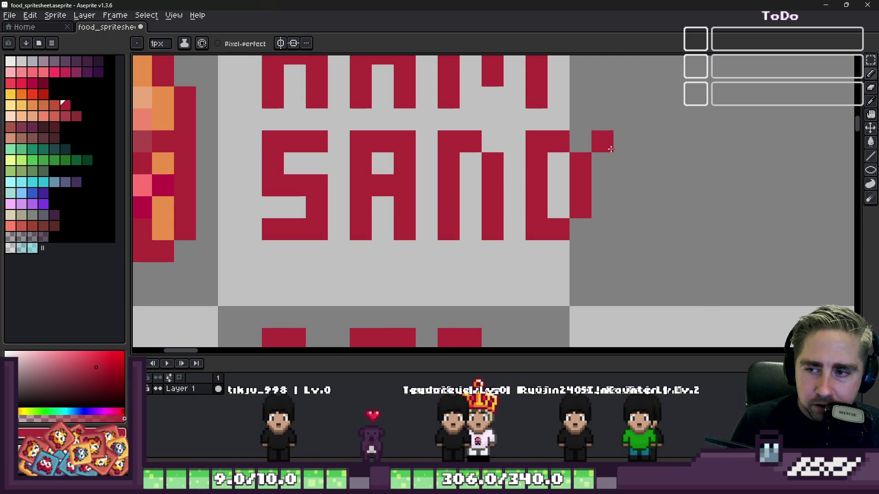
pyautogui.scroll(-2, 610, 149)
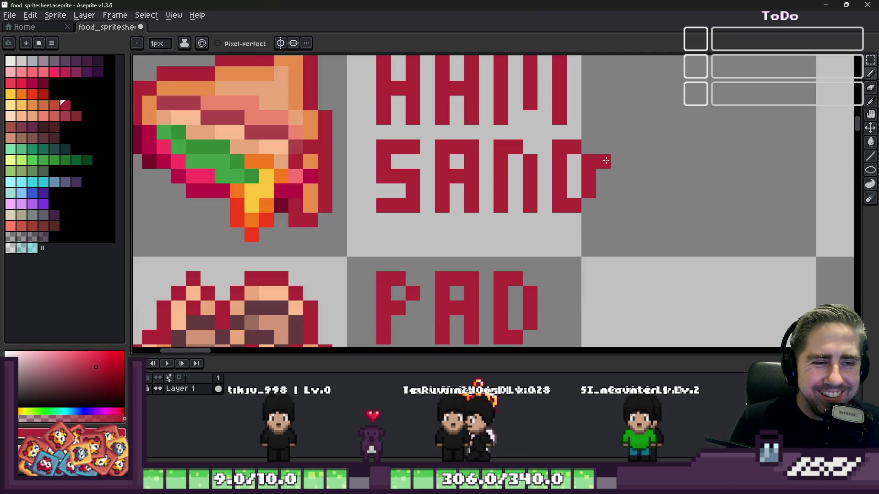
pyautogui.scroll(3, 608, 140)
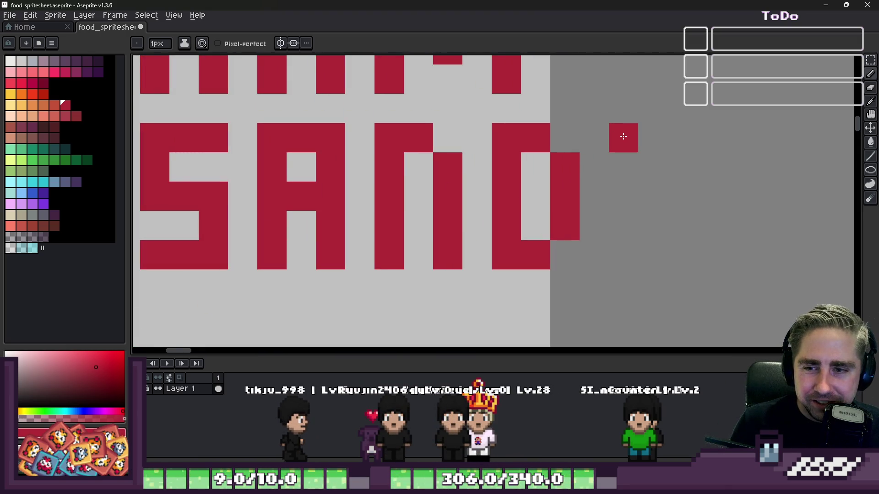
pyautogui.moveTo(623, 138)
pyautogui.mouseDown()
pyautogui.moveTo(630, 250)
pyautogui.moveTo(676, 238)
pyautogui.moveTo(671, 186)
pyautogui.mouseUp()
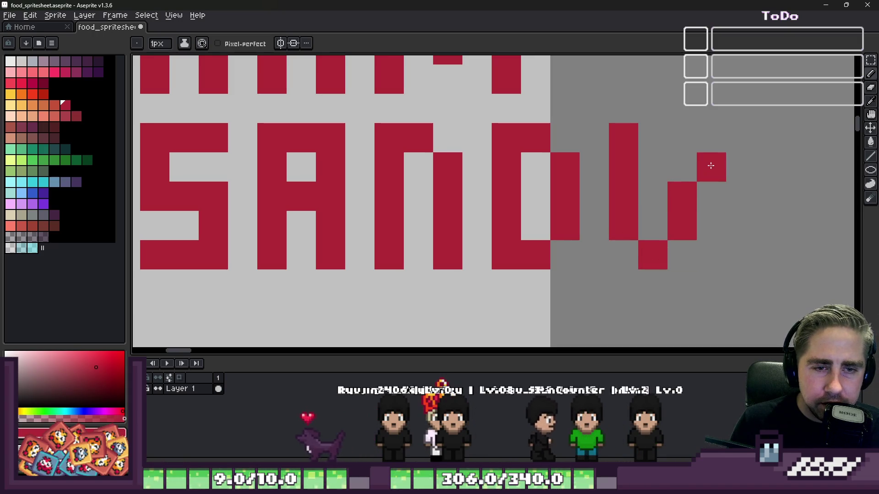
pyautogui.moveTo(712, 255)
pyautogui.mouseDown()
pyautogui.moveTo(729, 236)
pyautogui.moveTo(741, 133)
pyautogui.mouseUp()
pyautogui.scroll(-5, 724, 189)
pyautogui.scroll(-2, 723, 190)
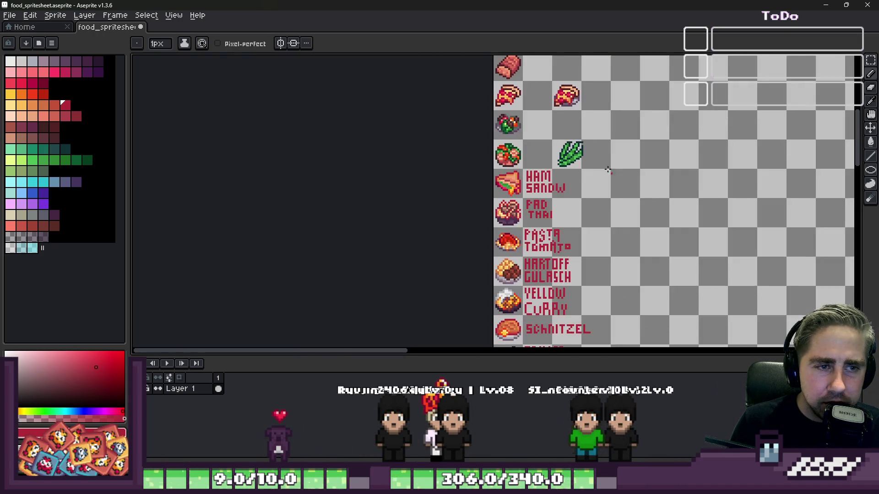
pyautogui.scroll(3, 566, 125)
pyautogui.moveTo(862, 120)
pyautogui.mouseDown()
pyautogui.moveTo(865, 69)
pyautogui.moveTo(862, 89)
pyautogui.mouseUp()
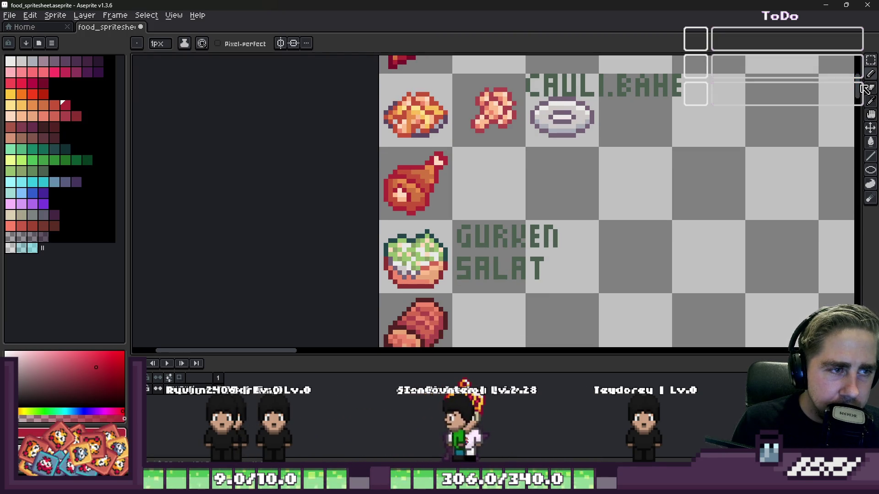
pyautogui.moveTo(865, 88); pyautogui.dragTo(866, 90)
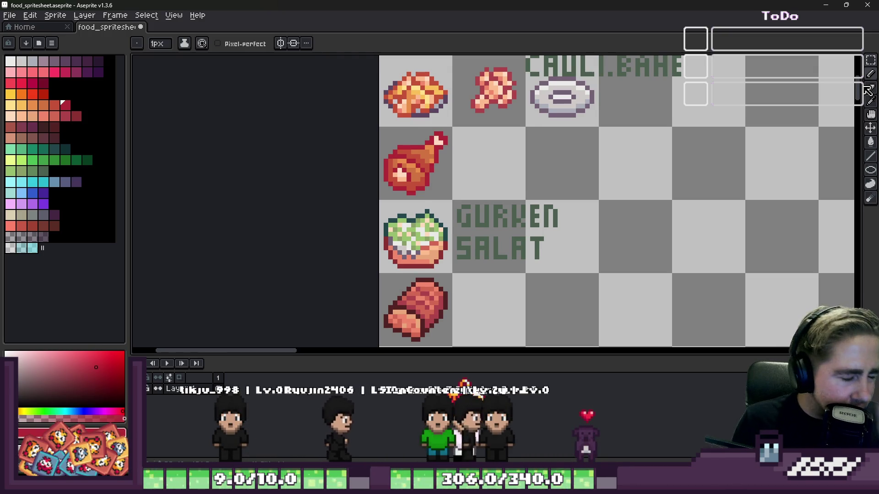
pyautogui.moveTo(867, 90)
pyautogui.mouseDown()
pyautogui.moveTo(871, 156)
pyautogui.moveTo(867, 117)
pyautogui.moveTo(871, 127)
pyautogui.mouseUp()
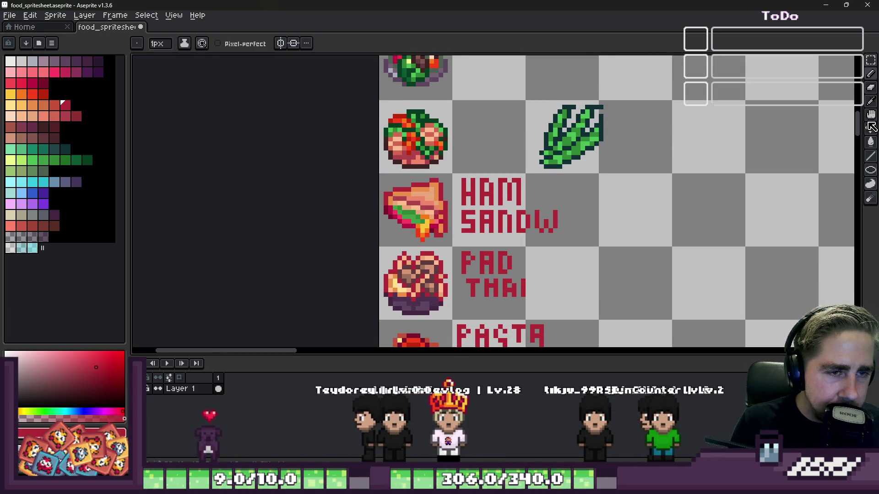
# Step: Pixel the red word BEAN, letter by letter, in the tile beside the salad bowl
pyautogui.scroll(2, 426, 125)
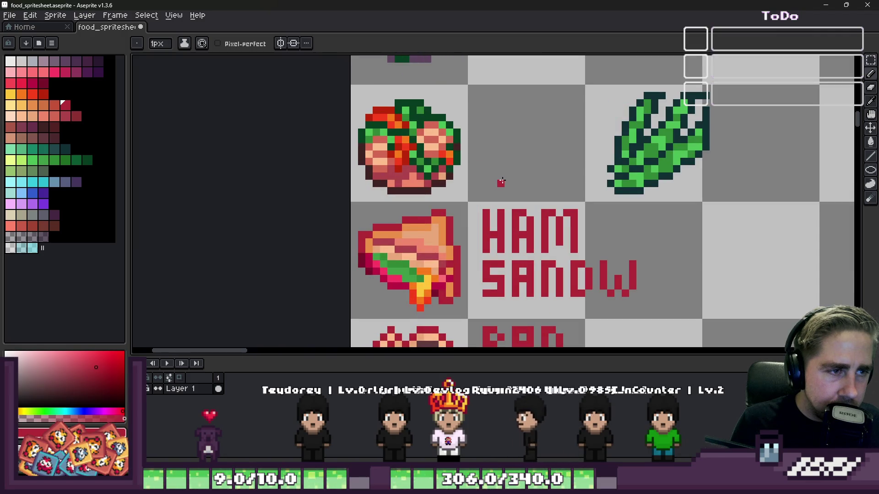
pyautogui.scroll(2, 497, 87)
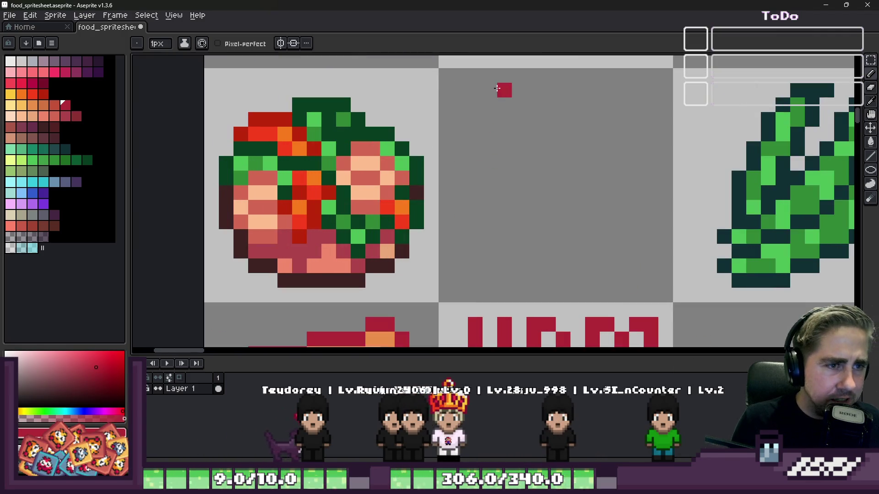
pyautogui.click(460, 75)
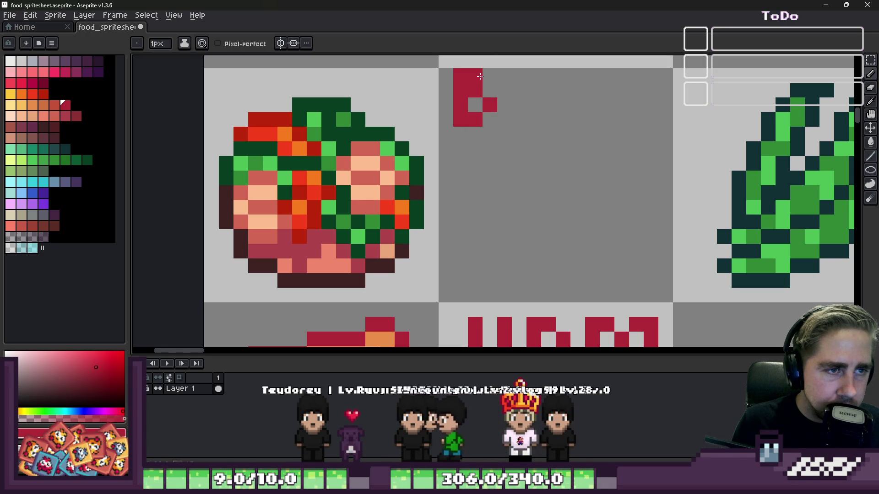
pyautogui.moveTo(475, 62); pyautogui.dragTo(460, 62)
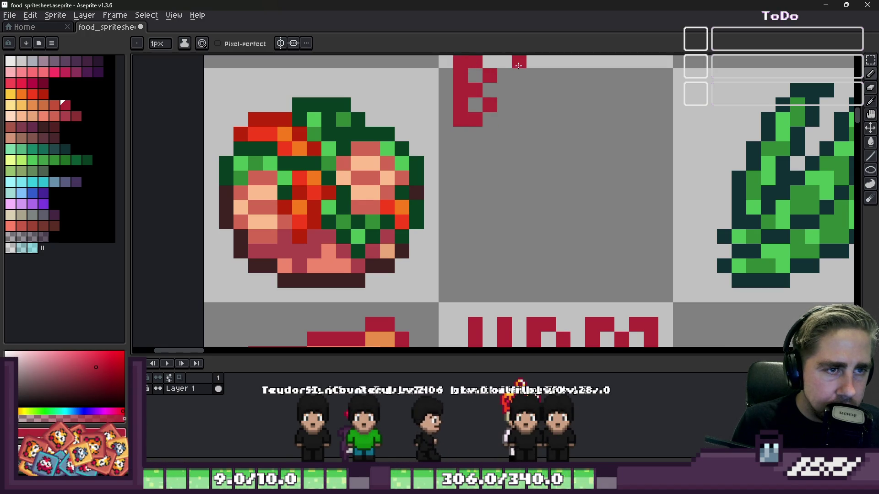
pyautogui.moveTo(521, 122); pyautogui.dragTo(549, 120)
pyautogui.click(542, 87)
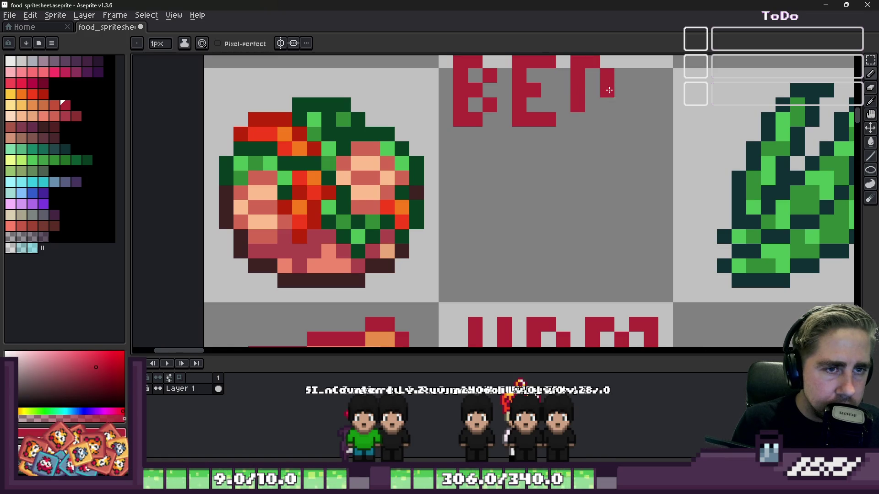
pyautogui.moveTo(636, 62); pyautogui.dragTo(636, 120)
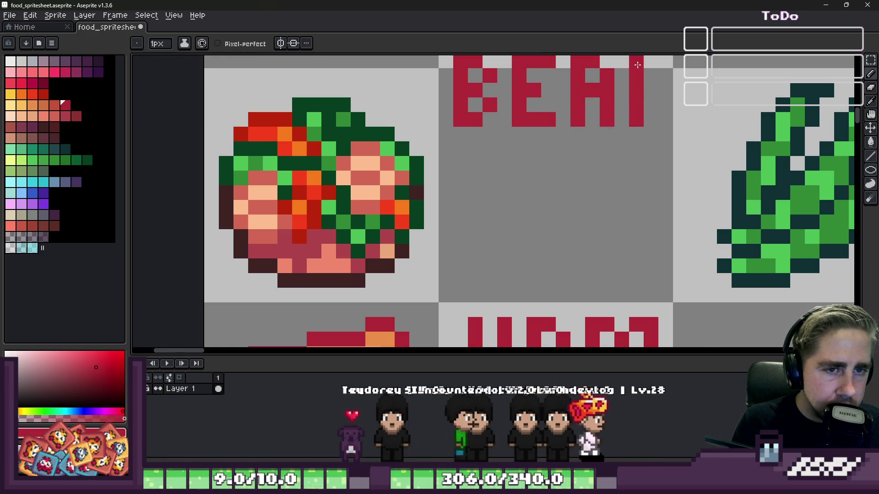
pyautogui.click(652, 62)
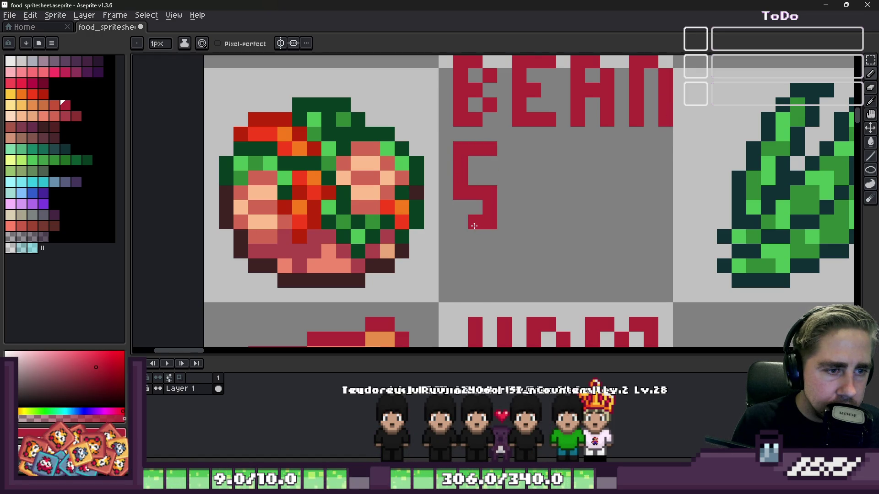
# Step: Pixel SALAD beneath BEAN, erasing pixels to open the first A's counter
pyautogui.moveTo(524, 148); pyautogui.dragTo(526, 209)
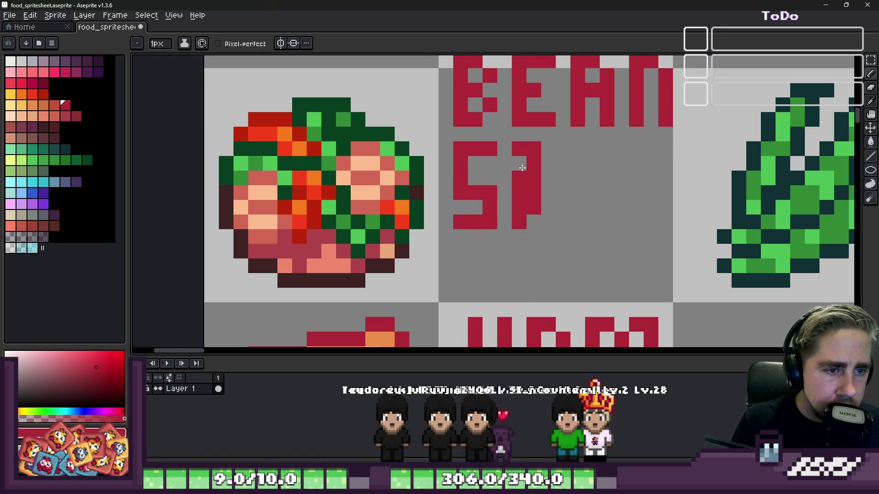
pyautogui.press('e')
pyautogui.moveTo(534, 163); pyautogui.dragTo(534, 178)
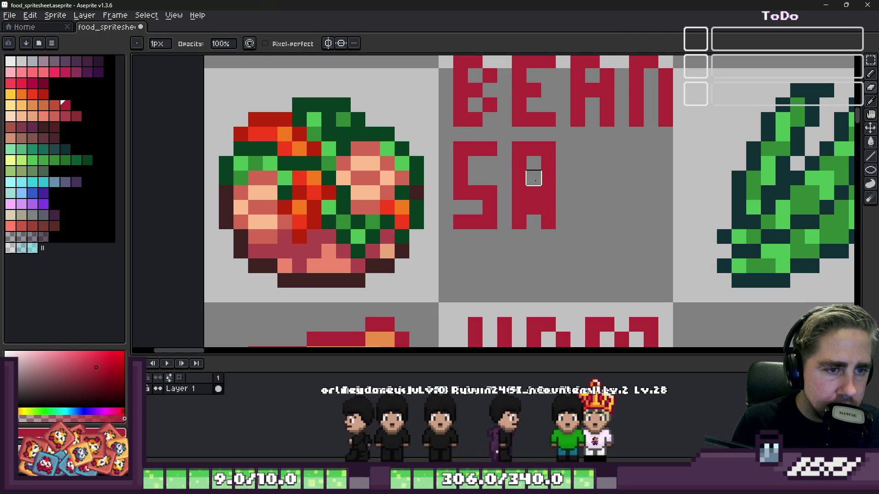
pyautogui.press('b')
pyautogui.moveTo(577, 149); pyautogui.dragTo(574, 193)
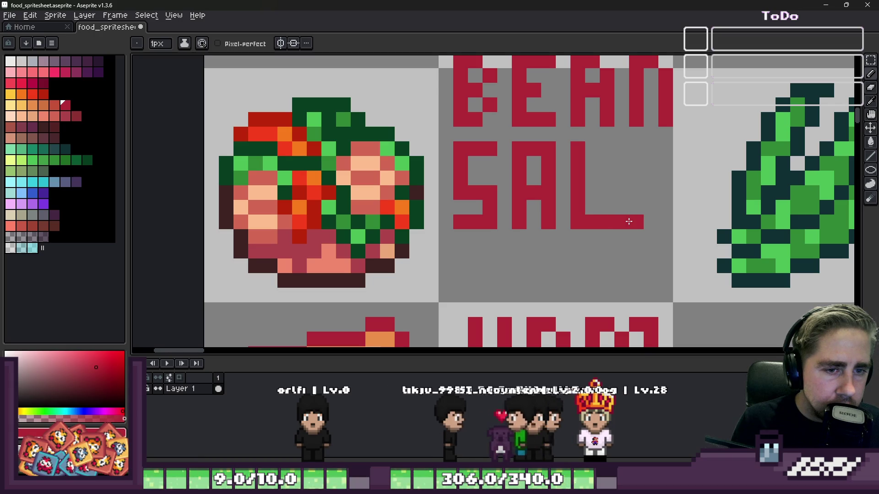
pyautogui.moveTo(615, 221)
pyautogui.mouseDown()
pyautogui.moveTo(634, 147)
pyautogui.moveTo(659, 152)
pyautogui.moveTo(662, 229)
pyautogui.mouseUp()
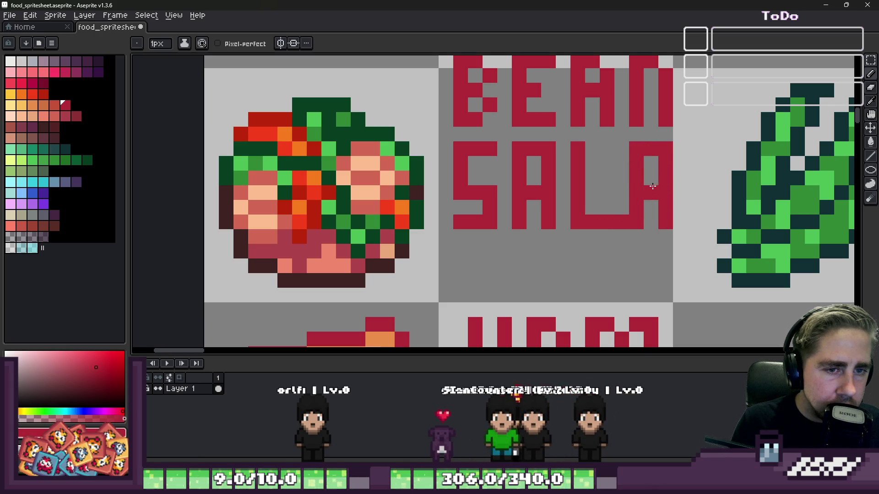
pyautogui.moveTo(606, 214)
pyautogui.mouseDown()
pyautogui.moveTo(692, 149)
pyautogui.moveTo(695, 226)
pyautogui.mouseUp()
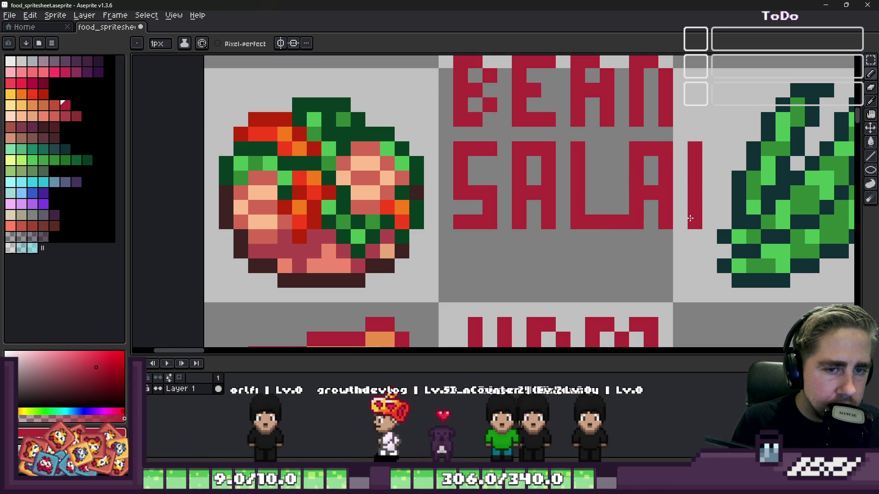
pyautogui.moveTo(697, 148); pyautogui.dragTo(716, 164)
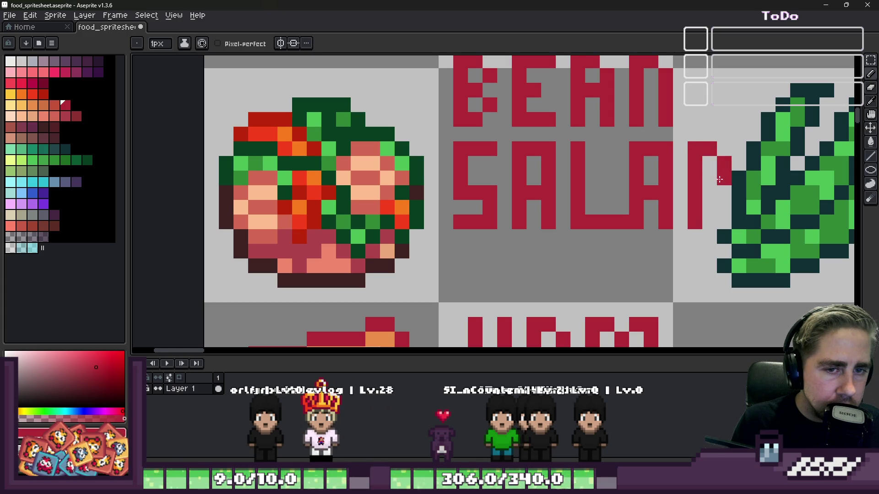
# Step: Erase the stray pixel at the L's corner in SALAD
pyautogui.scroll(-3, 705, 220)
pyautogui.scroll(3, 716, 226)
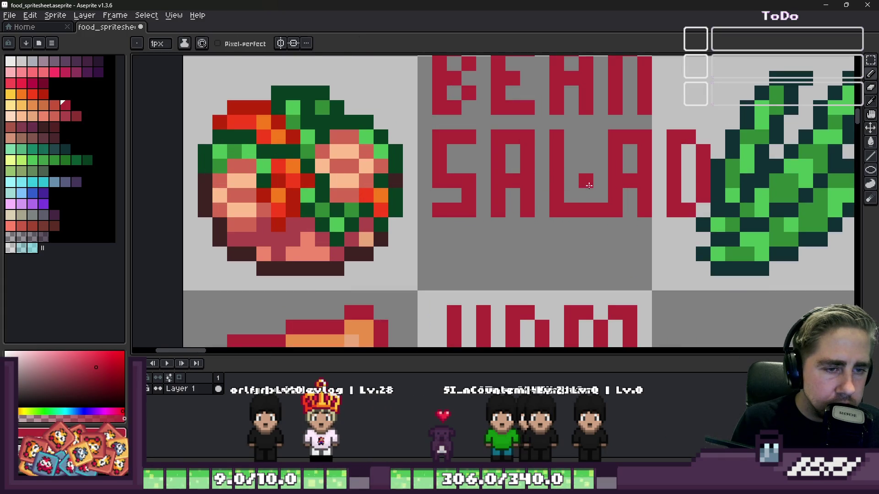
pyautogui.press('e')
pyautogui.press('m')
pyautogui.press('e')
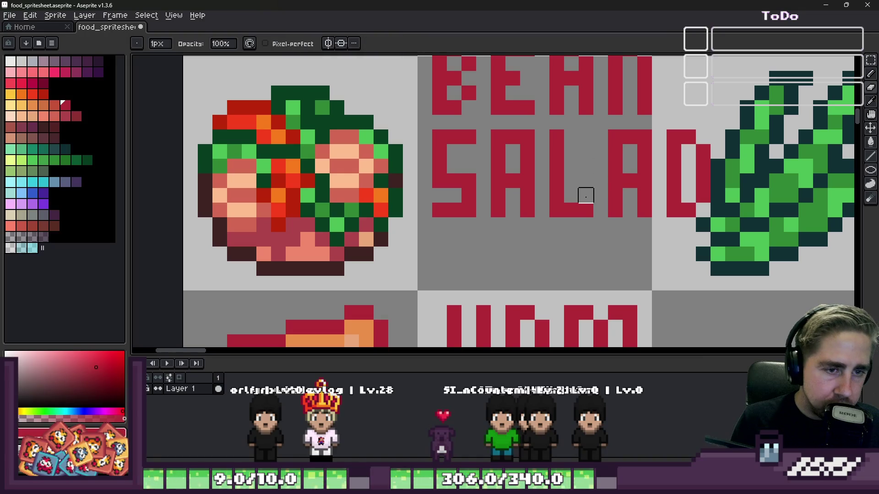
pyautogui.click(586, 210)
# Step: Select the letters AD in SALAD, nudge them one pixel left, and deselect to keep the move
pyautogui.press('m')
pyautogui.moveTo(607, 130); pyautogui.dragTo(711, 218)
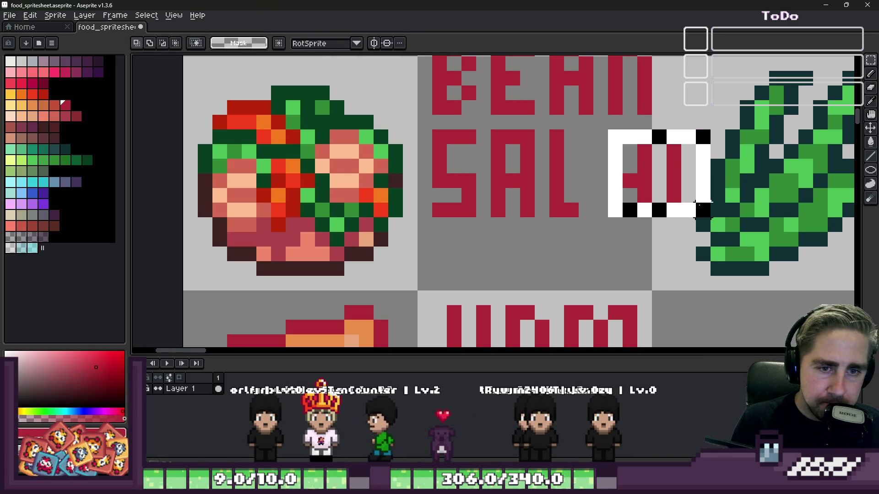
pyautogui.moveTo(660, 201); pyautogui.dragTo(645, 201)
pyautogui.hotkey('ctrl', 'd')
pyautogui.scroll(-3, 648, 201)
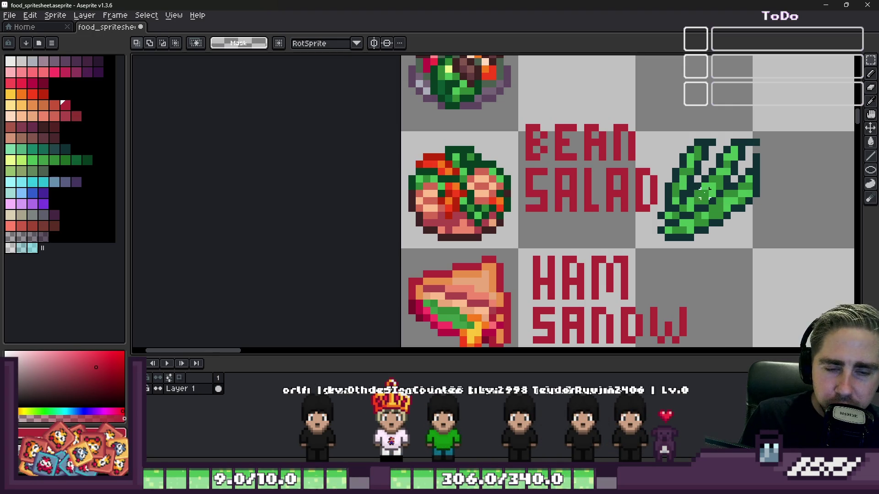
pyautogui.scroll(-1, 646, 311)
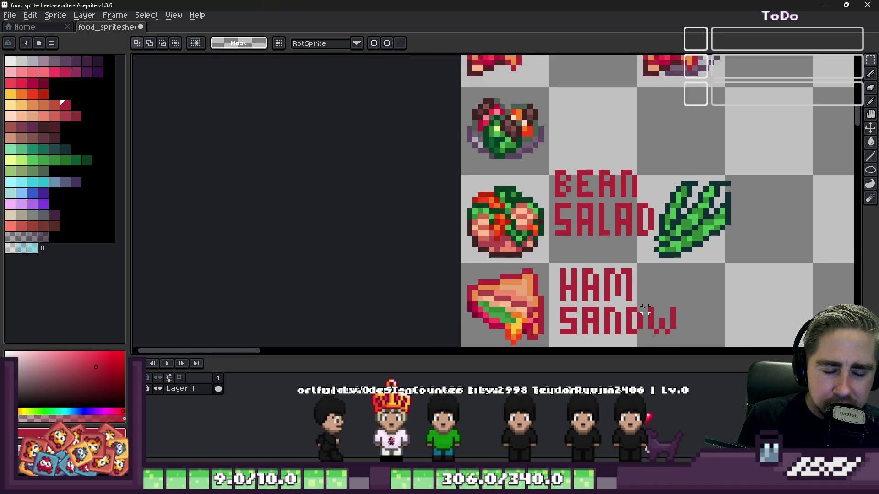
pyautogui.press('b')
pyautogui.scroll(3, 659, 313)
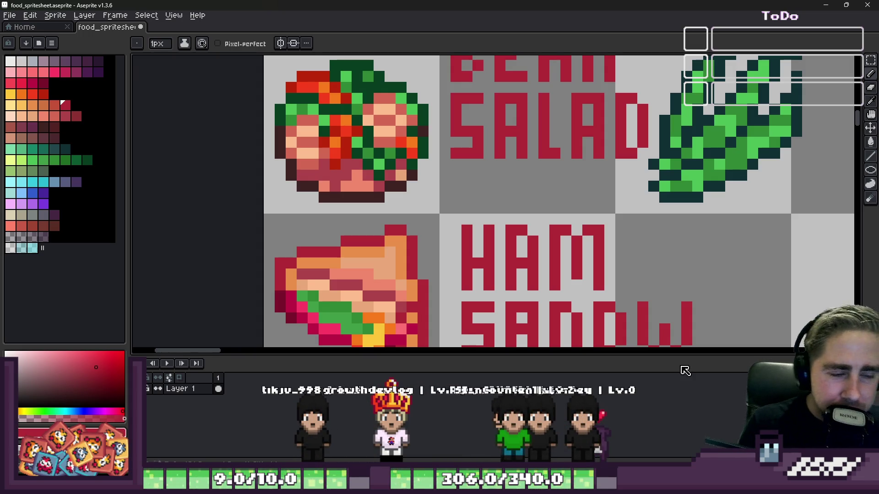
pyautogui.scroll(-4, 515, 202)
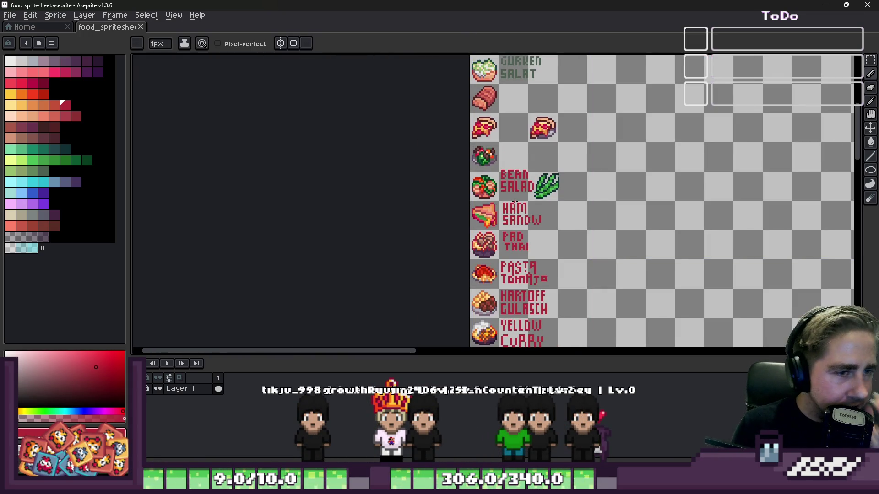
pyautogui.scroll(-1, 534, 121)
pyautogui.scroll(2, 523, 272)
pyautogui.scroll(-4, 522, 274)
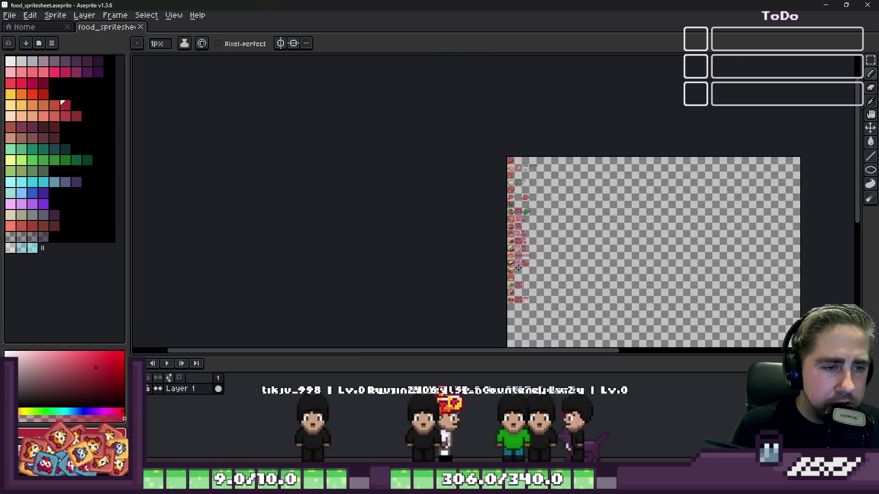
pyautogui.scroll(3, 517, 284)
pyautogui.scroll(-1, 513, 295)
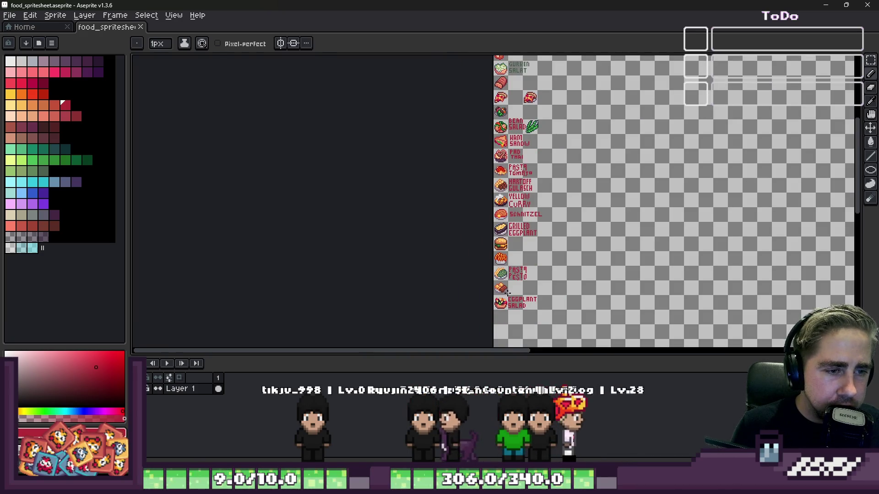
pyautogui.scroll(-1, 476, 156)
pyautogui.scroll(1, 481, 88)
pyautogui.scroll(-1, 508, 282)
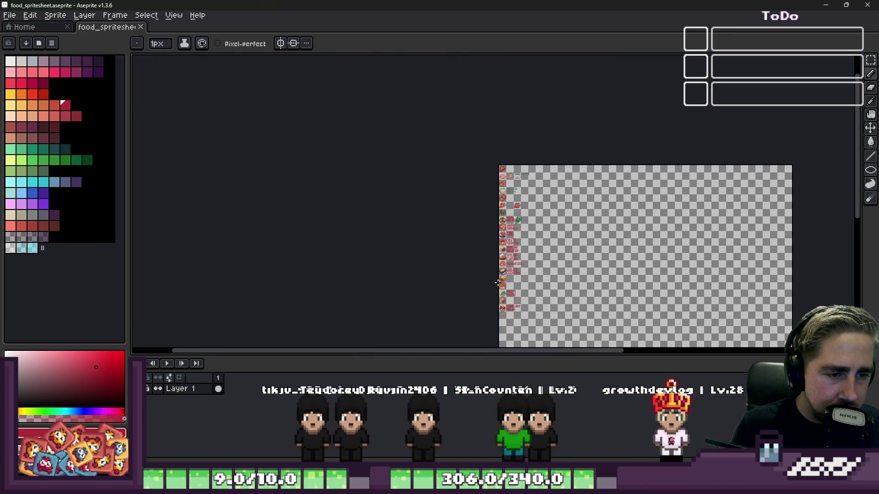
pyautogui.scroll(1, 509, 283)
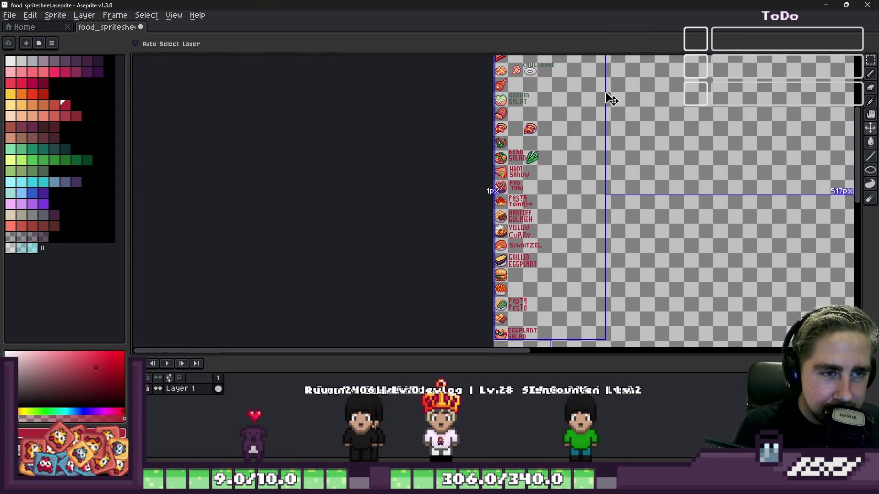
pyautogui.scroll(5, 622, 87)
pyautogui.keyDown('alt'); pyautogui.scroll(10, 628, 93); pyautogui.keyUp('alt')
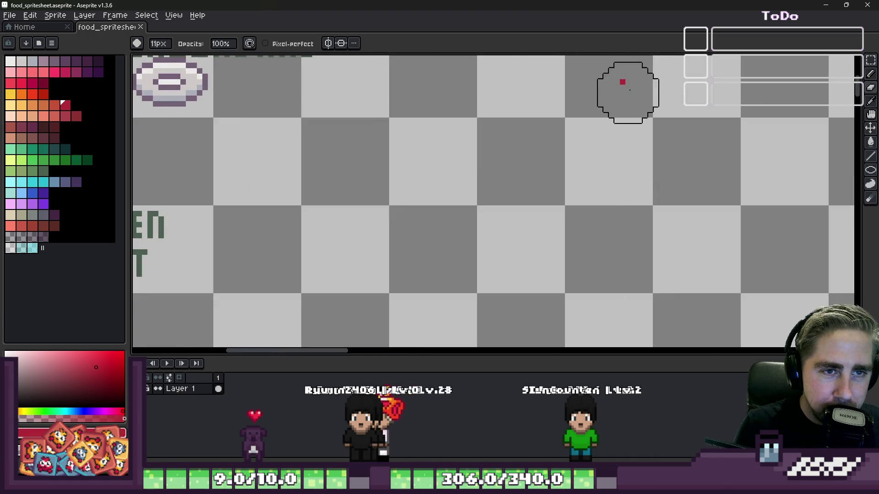
pyautogui.scroll(-5, 522, 190)
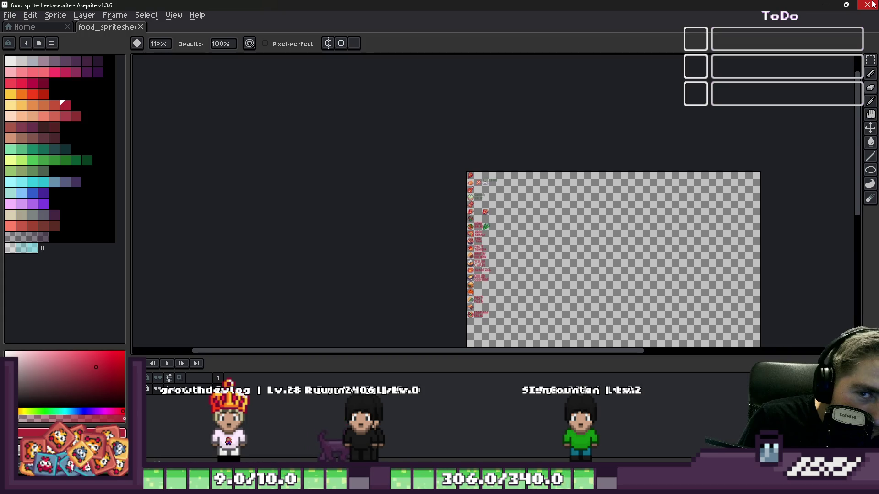
pyautogui.scroll(2, 467, 210)
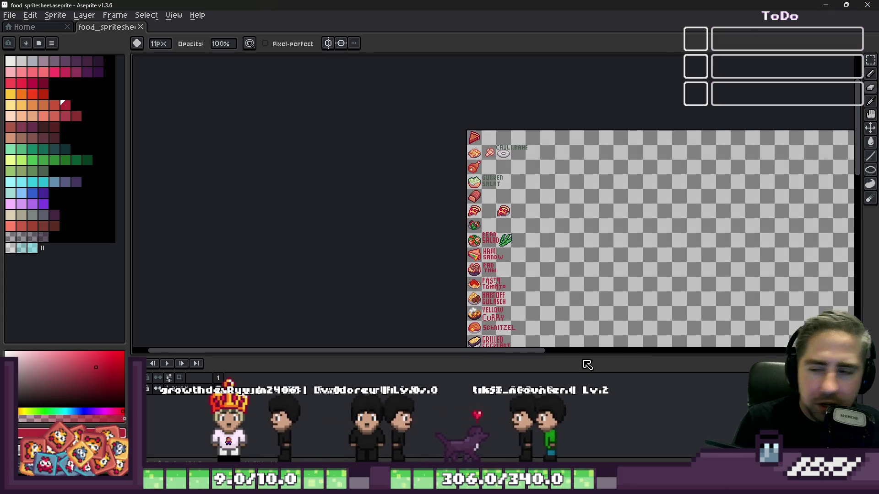
# Step: Switch to full-screen view with Ctrl+F so only the spritesheet canvas shows, zoomed on the labels
pyautogui.hotkey('ctrl', 'f')
pyautogui.hotkey('ctrl', 'f')
pyautogui.scroll(2, 467, 366)
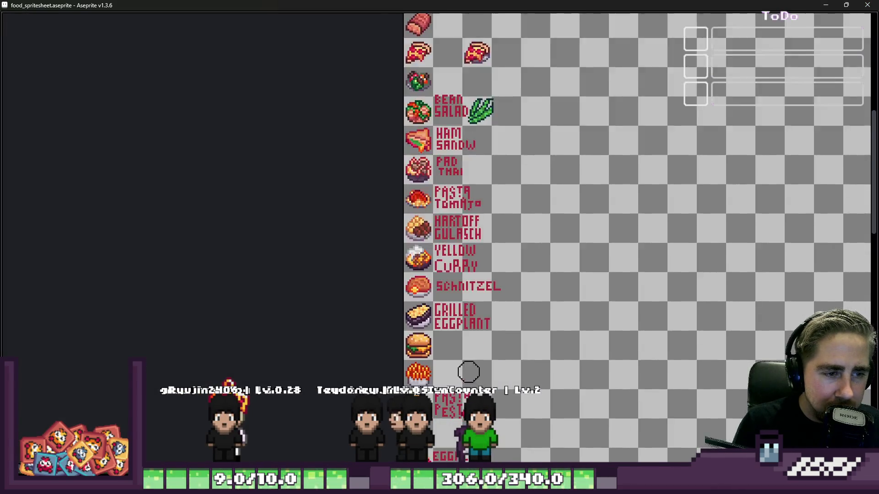
pyautogui.keyDown('ctrl'); pyautogui.scroll(-2, 457, 403); pyautogui.keyUp('ctrl')
pyautogui.scroll(2, 442, 441)
pyautogui.scroll(1, 442, 441)
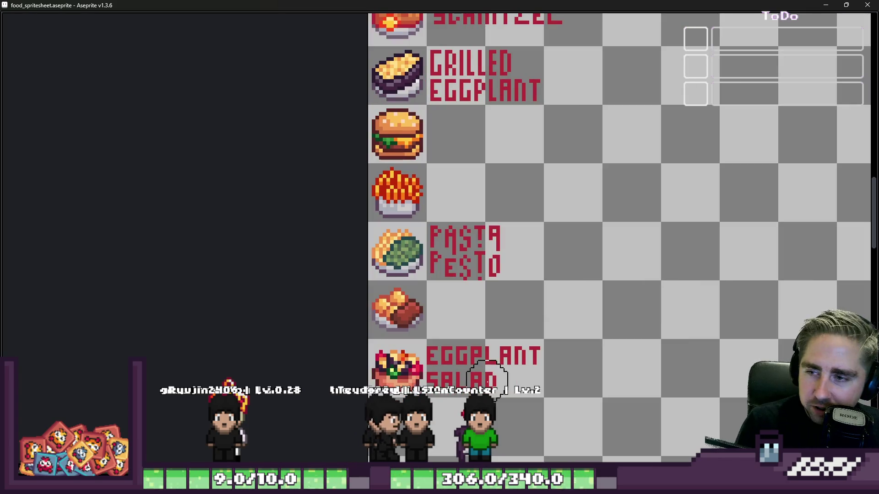